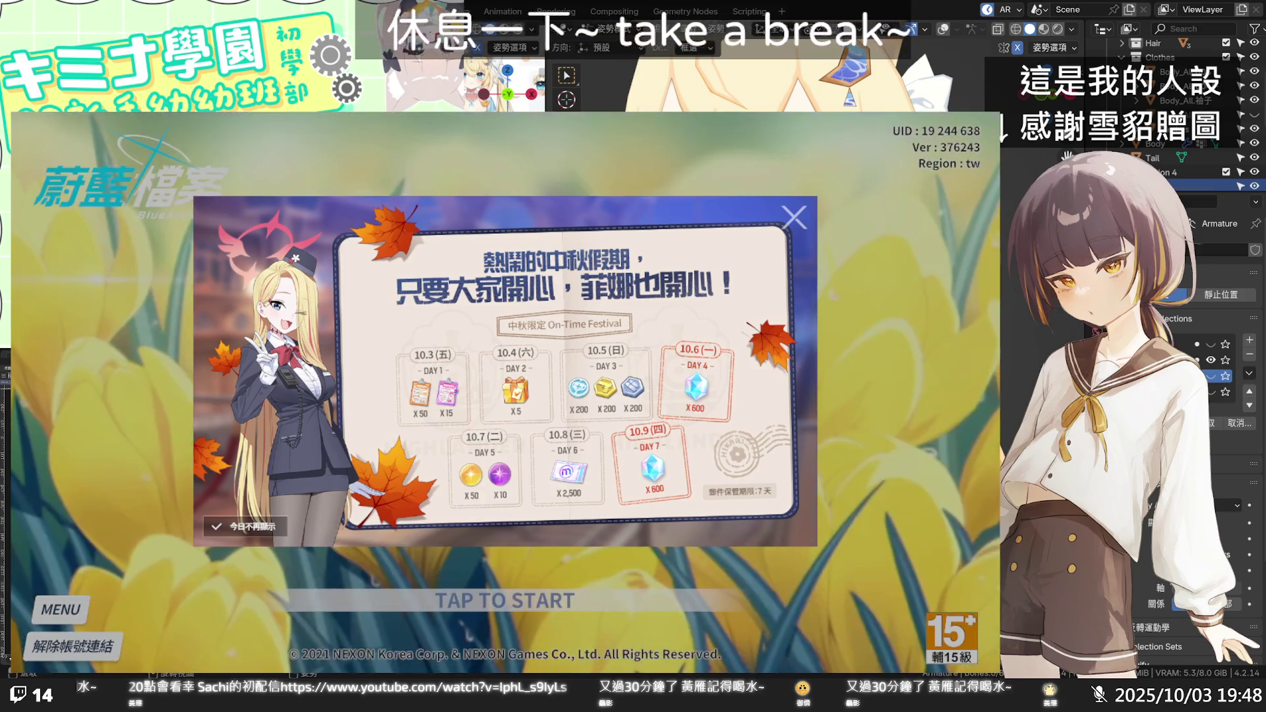
# Close the mid-autumn login calendar and double AP event notices, then start the game.
pyautogui.click(795, 216)
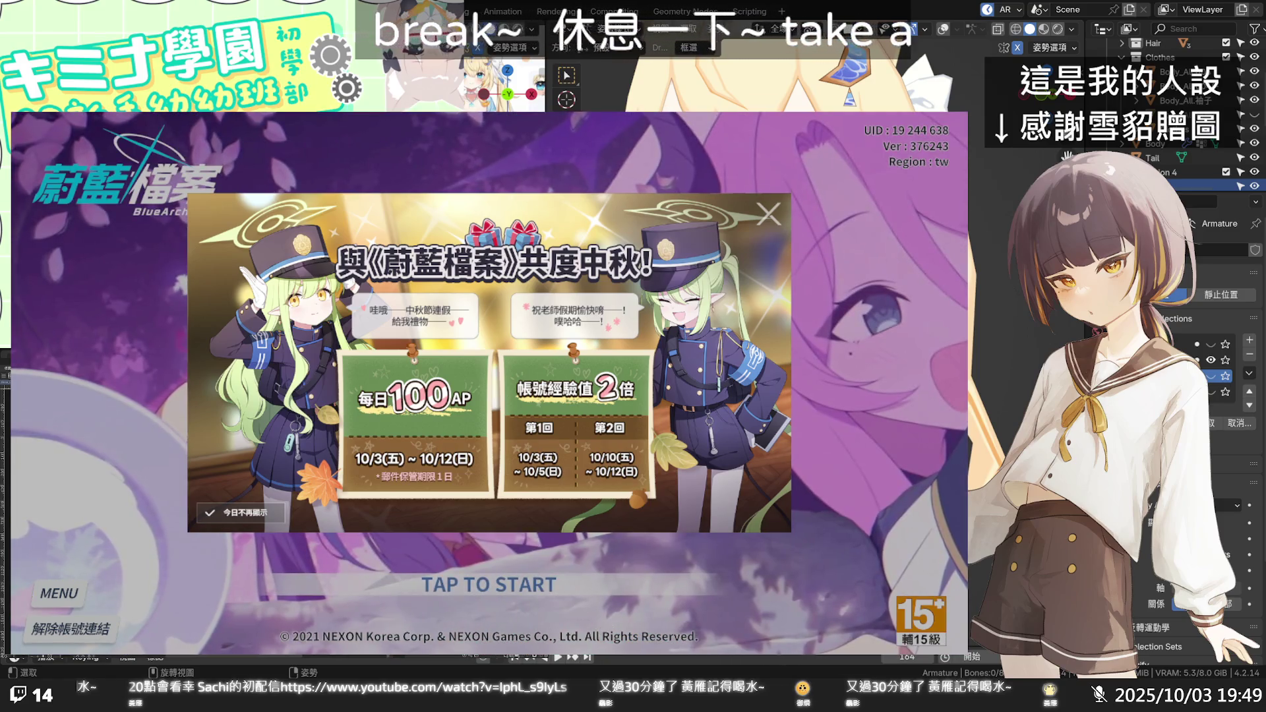
pyautogui.click(769, 210)
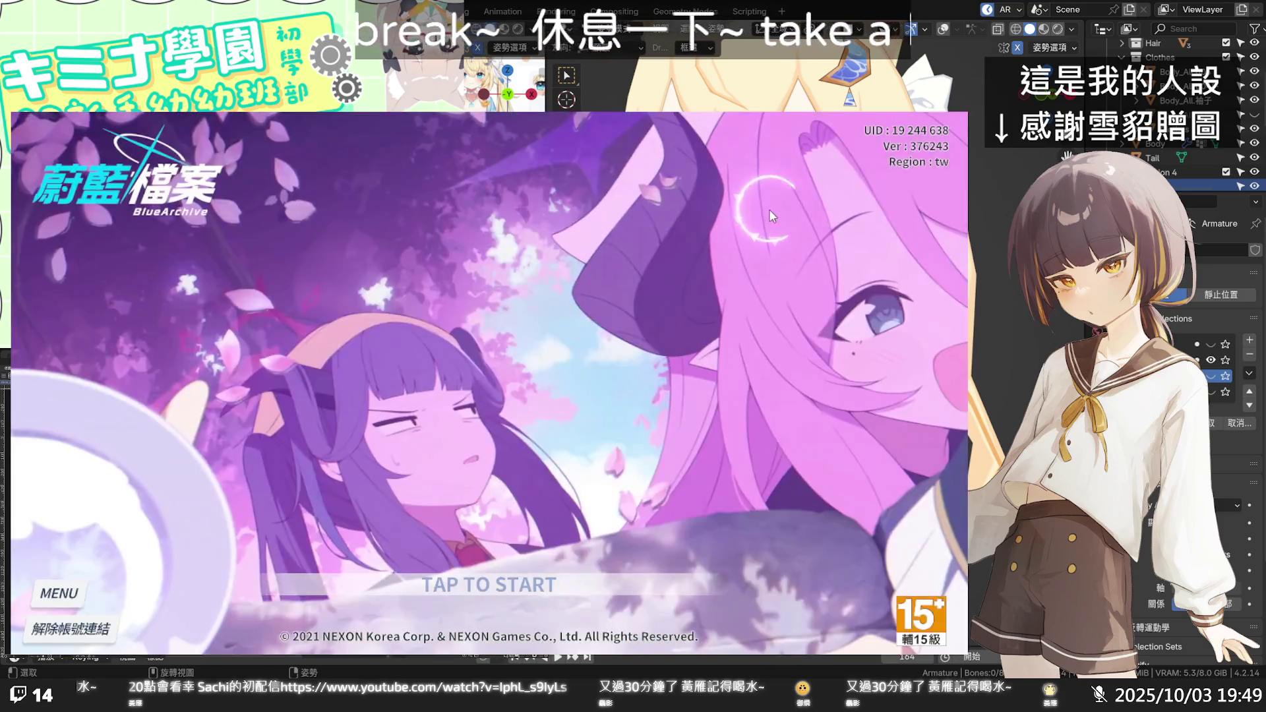
pyautogui.click(609, 429)
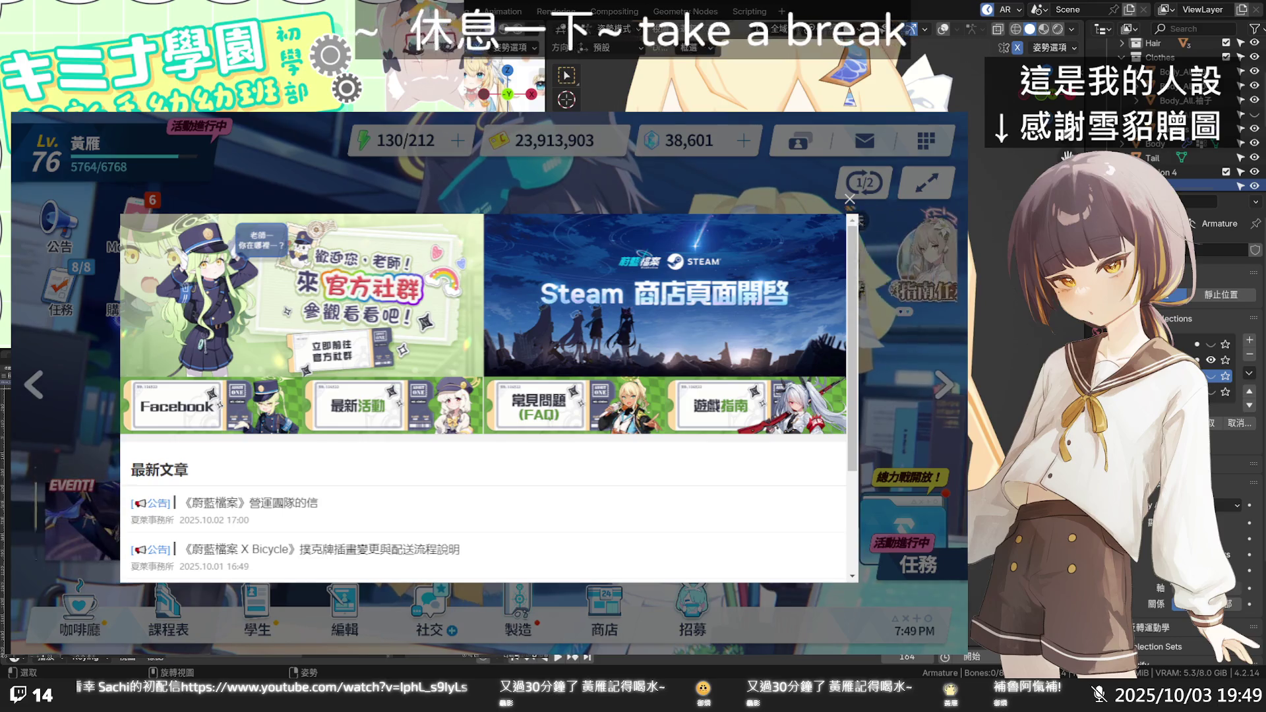
# Claim the finished 製造 crafting reward, then head from the lobby into the café.
pyautogui.click(101, 434)
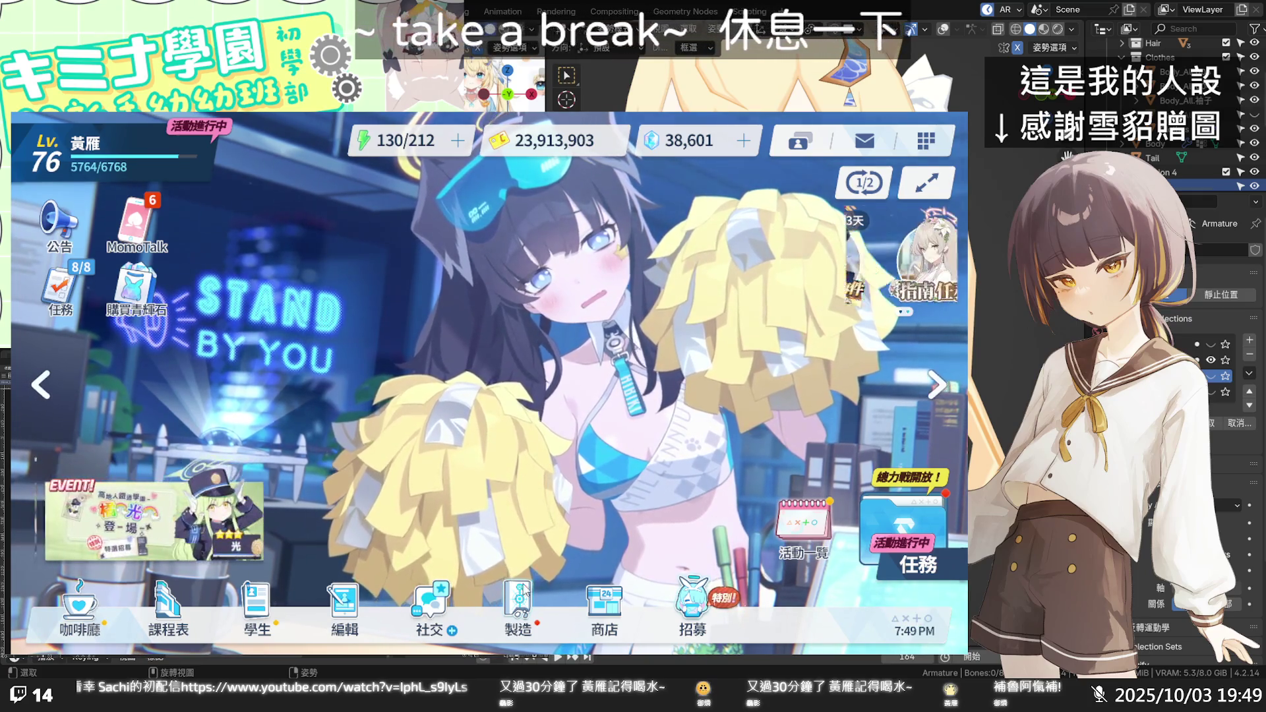
pyautogui.click(97, 614)
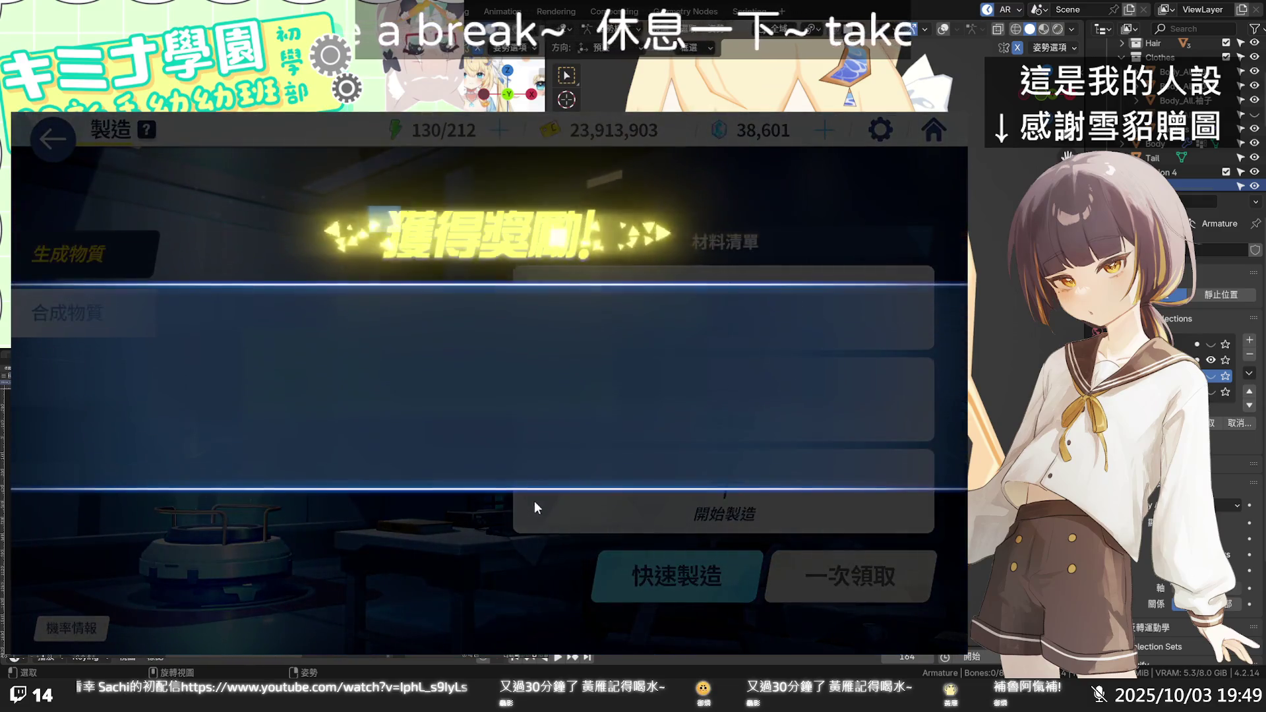
pyautogui.click(535, 500)
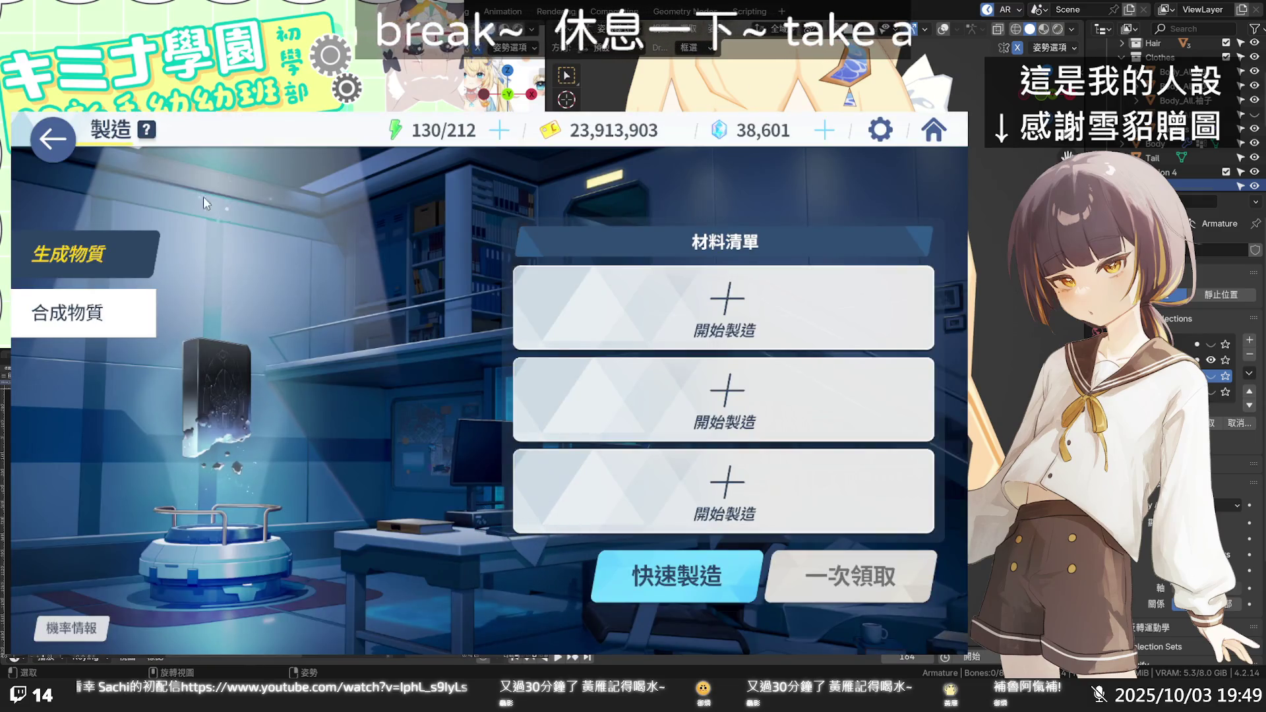
pyautogui.click(66, 143)
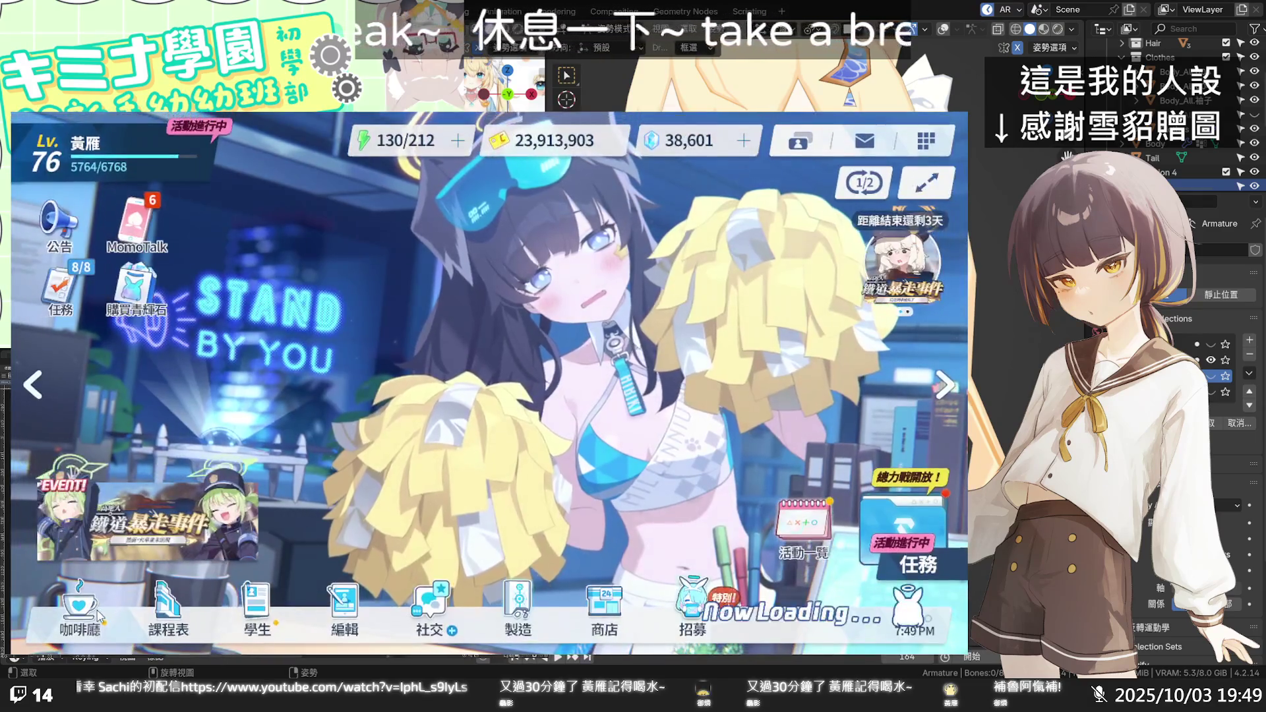
pyautogui.click(96, 618)
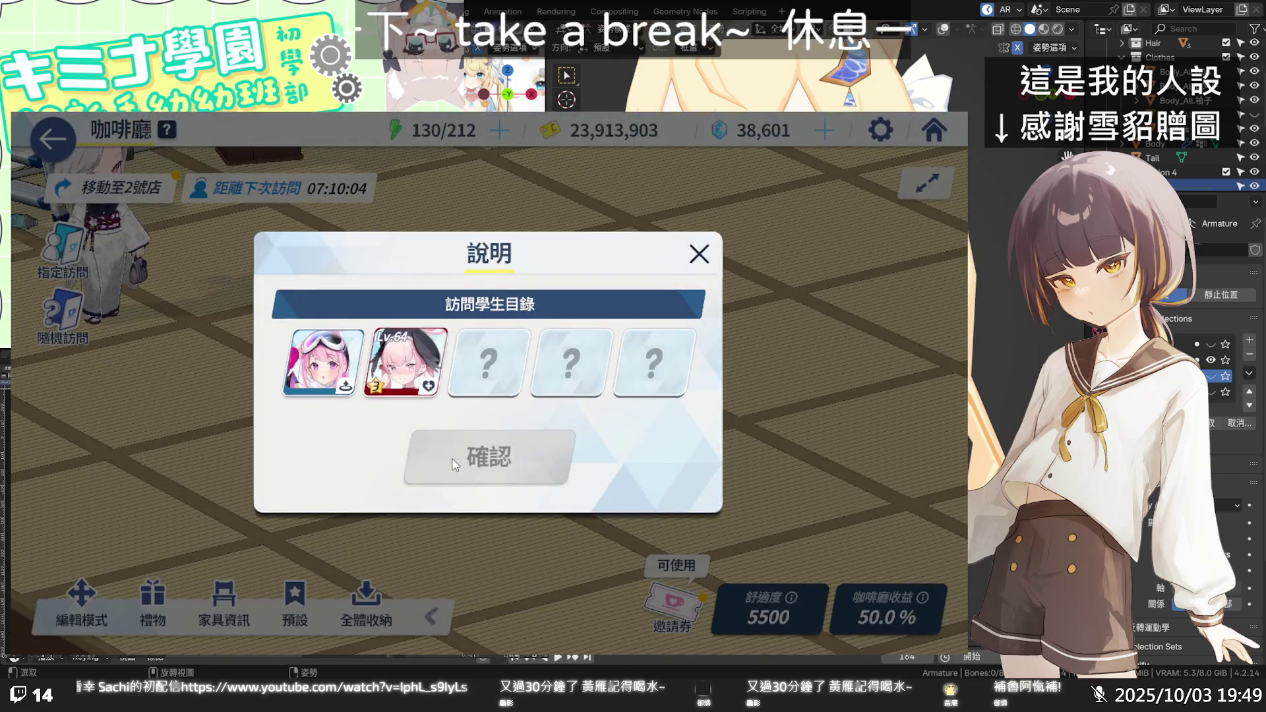
# Pat the student by the exercise machine and the bunny-girl student to raise their bond.
pyautogui.click(464, 459)
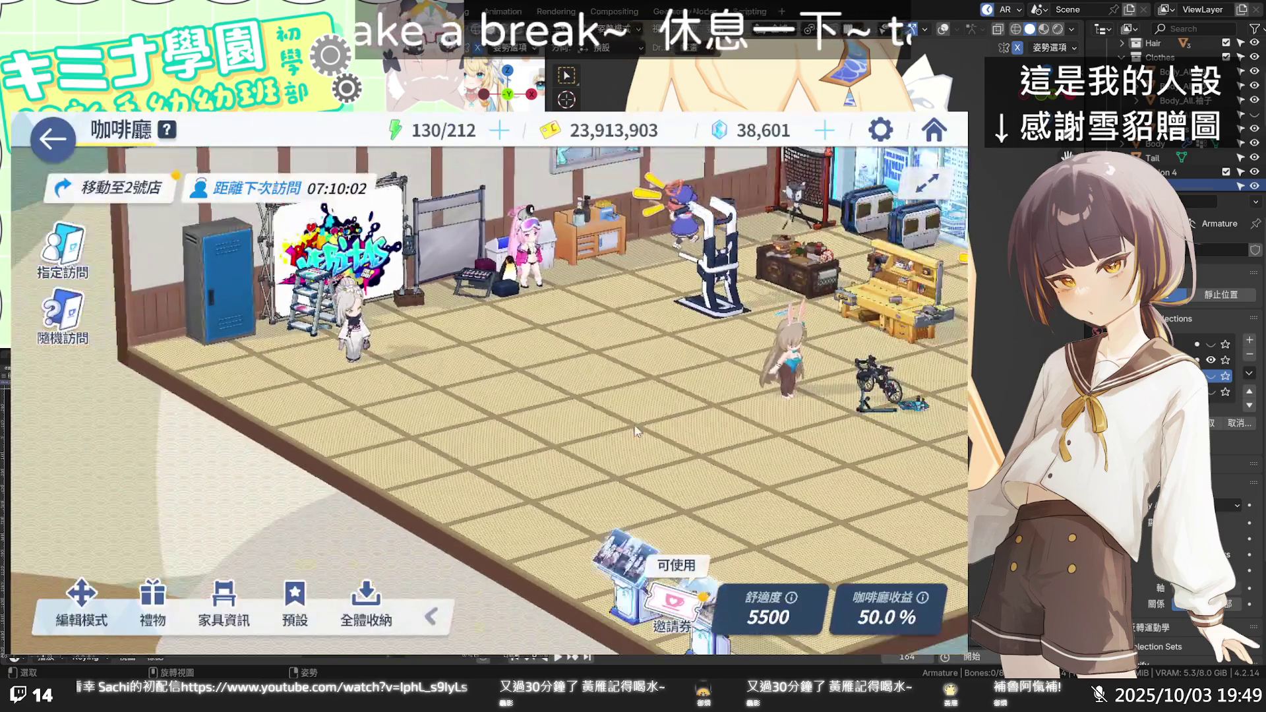
pyautogui.moveTo(635, 432); pyautogui.dragTo(393, 304)
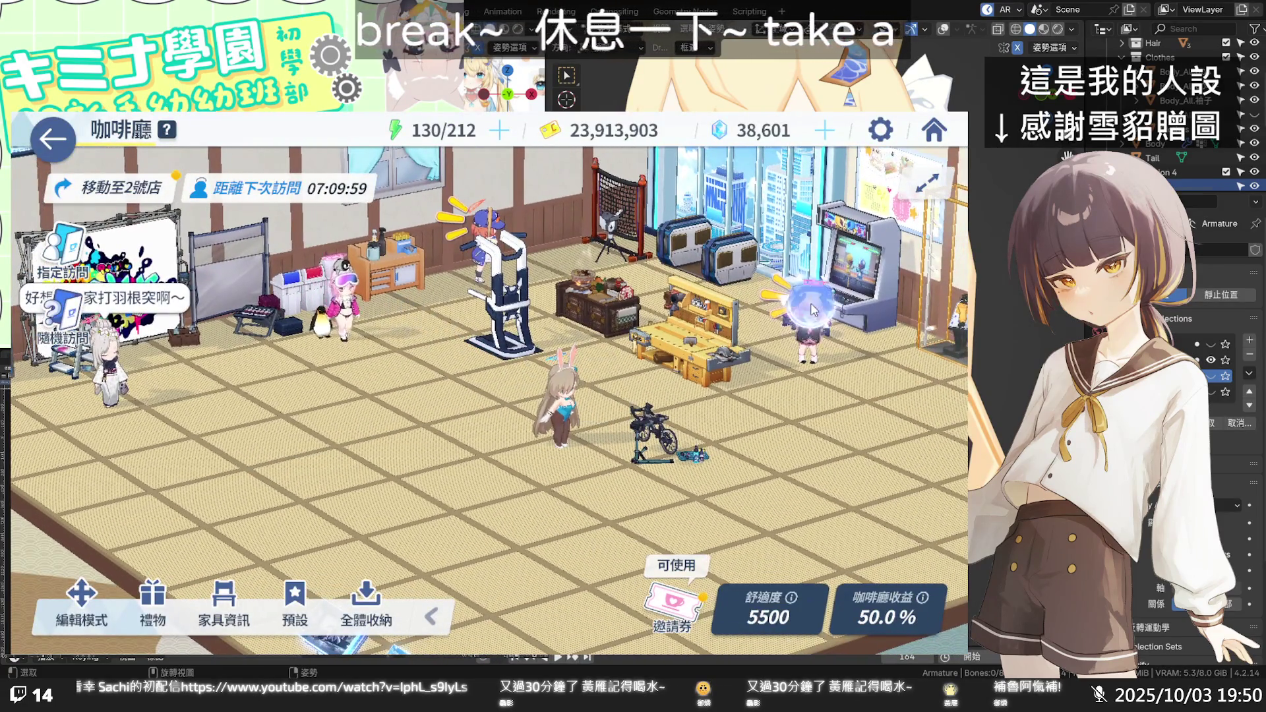
pyautogui.click(485, 244)
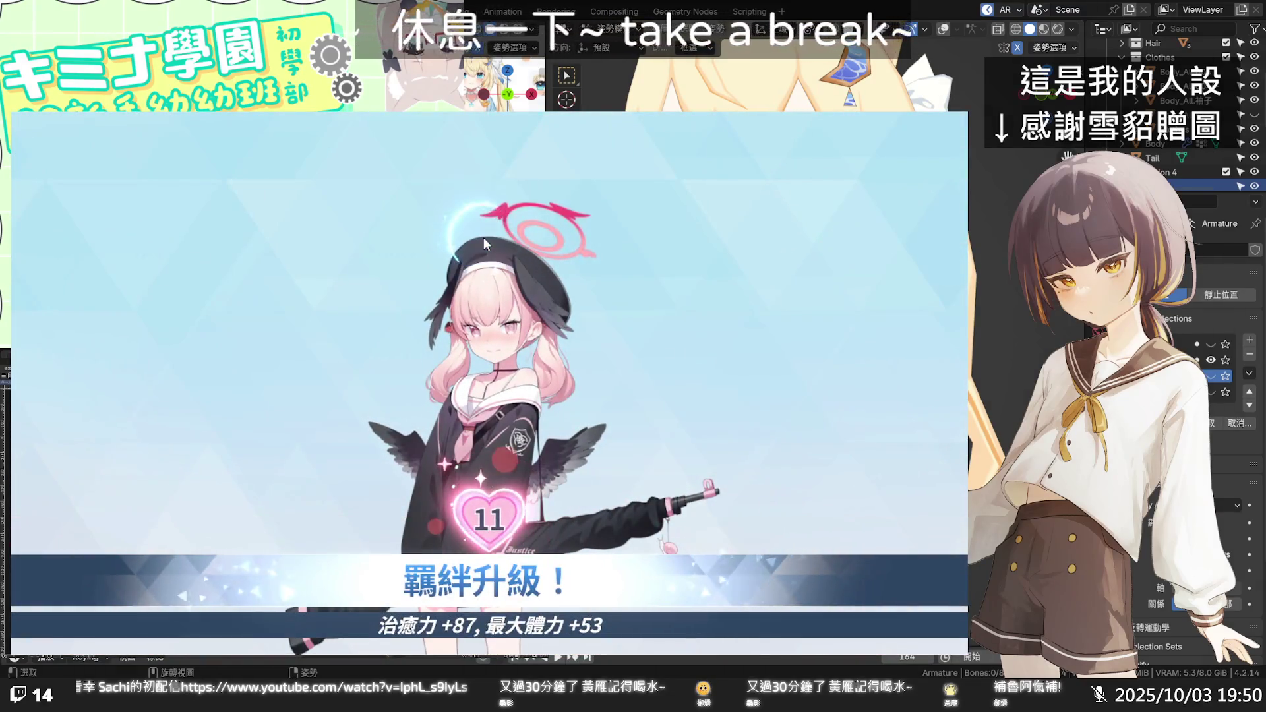
pyautogui.click(484, 237)
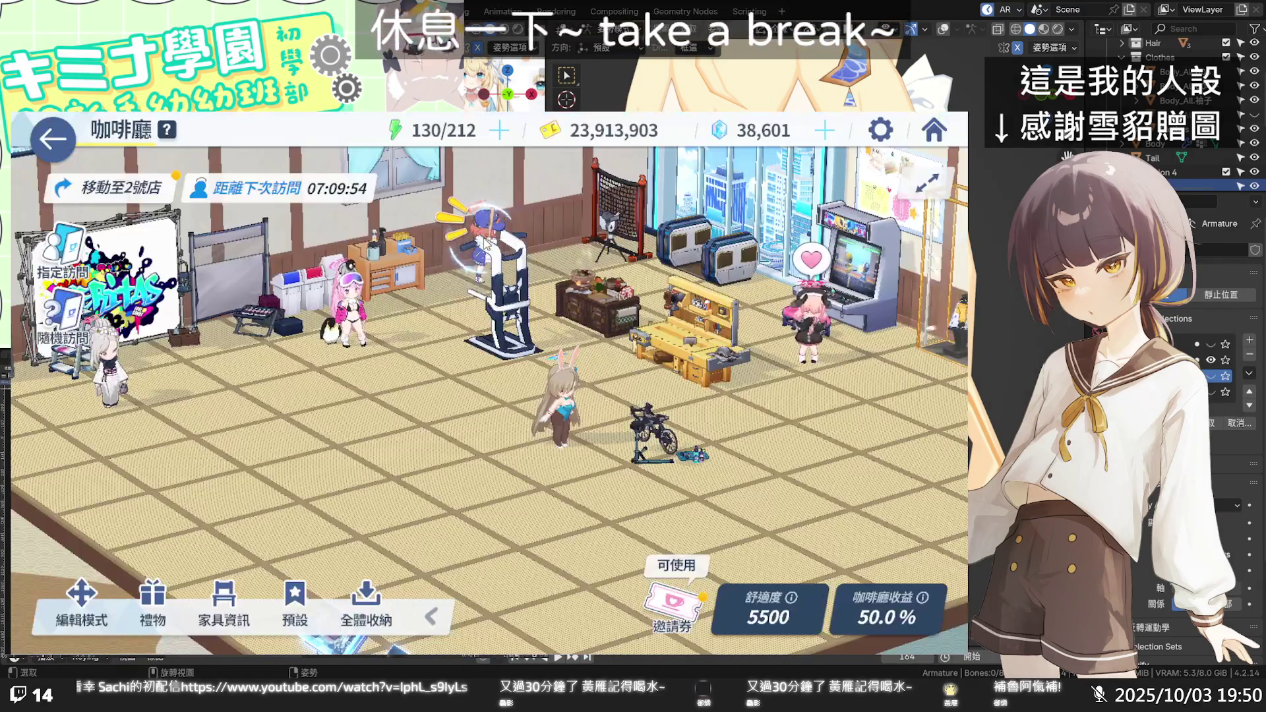
pyautogui.click(706, 348)
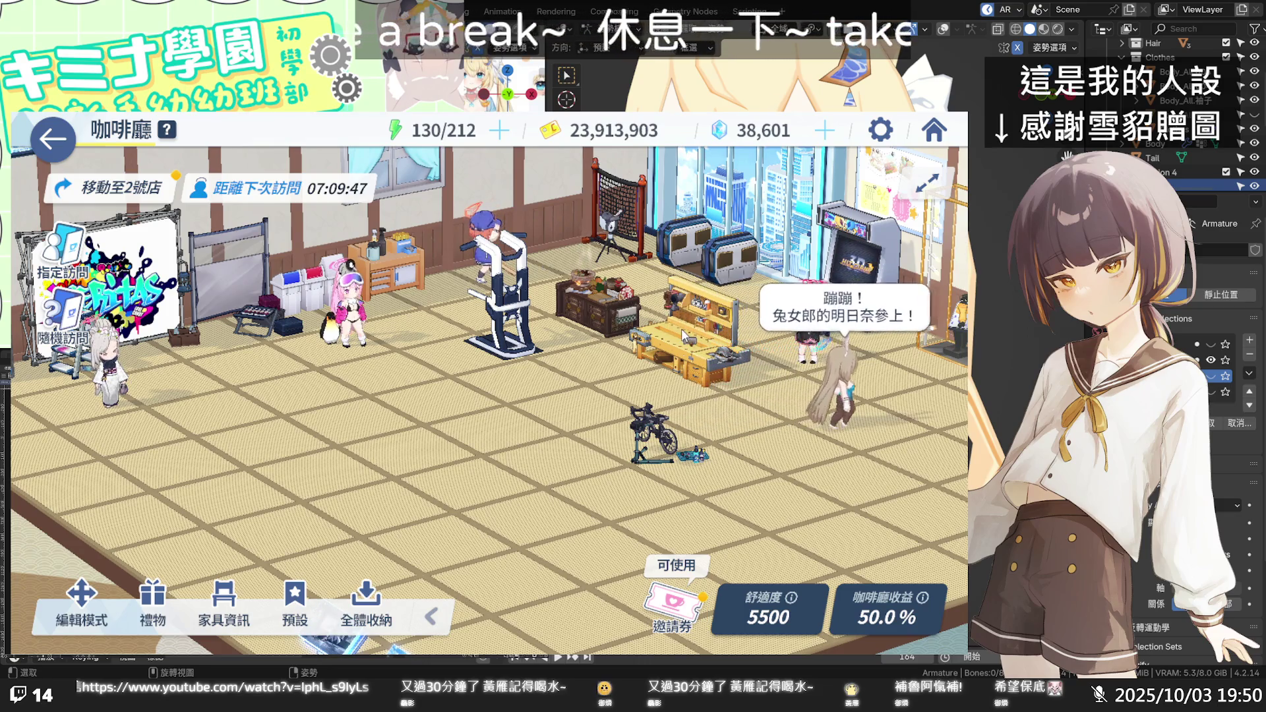
# Pan around the first café, then switch to the second café with 移動至2號店.
pyautogui.moveTo(775, 430); pyautogui.dragTo(358, 364)
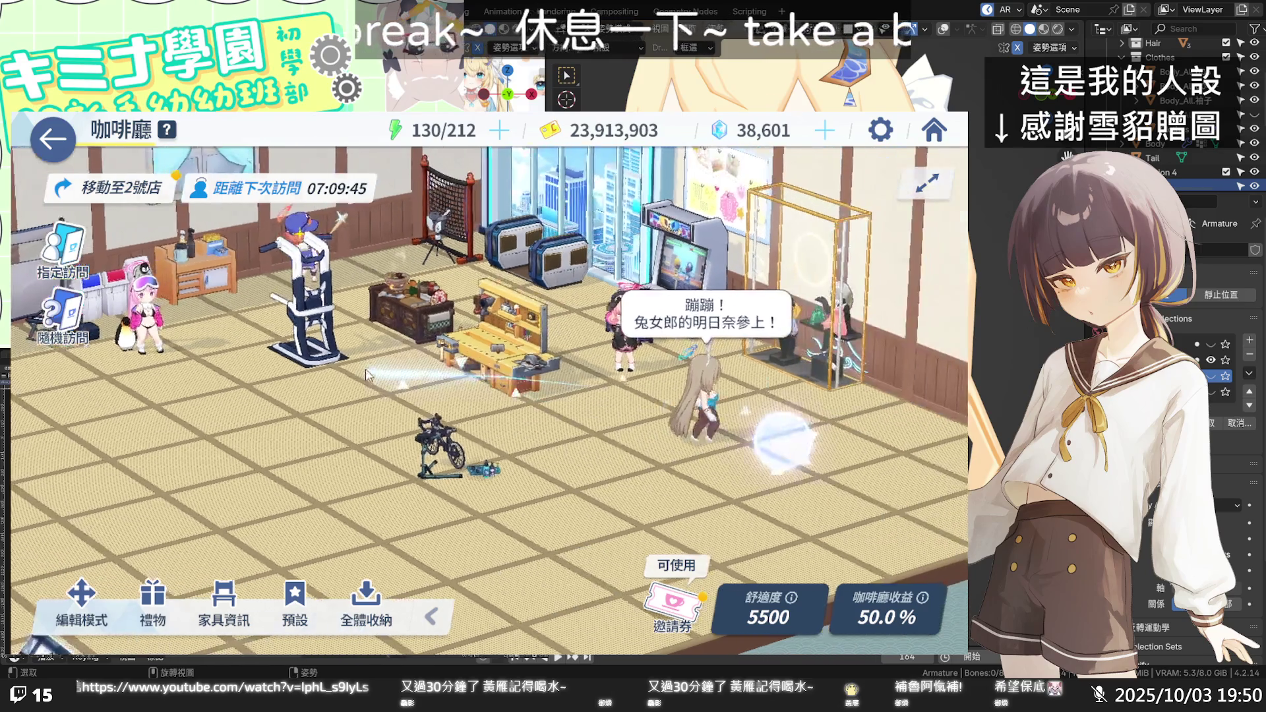
pyautogui.moveTo(521, 364)
pyautogui.mouseDown()
pyautogui.moveTo(616, 397)
pyautogui.moveTo(707, 369)
pyautogui.mouseUp()
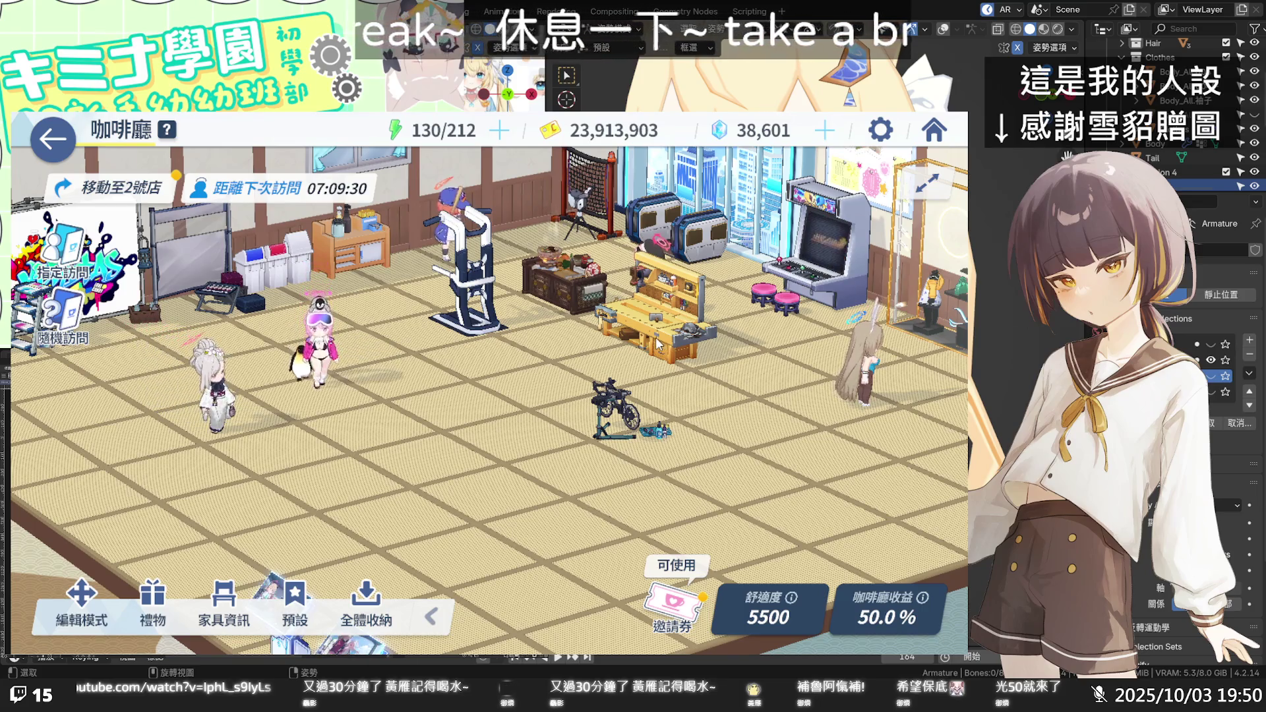
pyautogui.moveTo(658, 349)
pyautogui.mouseDown()
pyautogui.moveTo(567, 442)
pyautogui.moveTo(370, 369)
pyautogui.moveTo(258, 352)
pyautogui.mouseUp()
pyautogui.moveTo(749, 405)
pyautogui.mouseDown()
pyautogui.moveTo(521, 593)
pyautogui.moveTo(461, 428)
pyautogui.moveTo(528, 396)
pyautogui.moveTo(710, 378)
pyautogui.mouseUp()
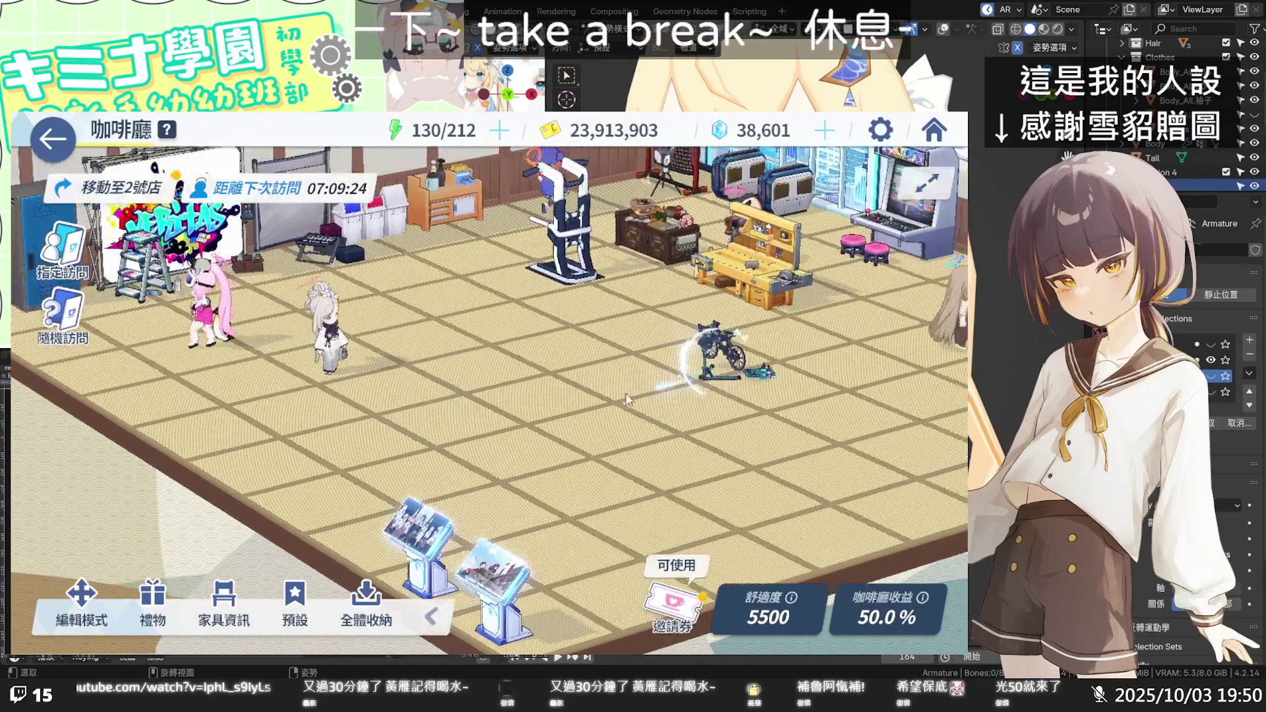
pyautogui.click(113, 187)
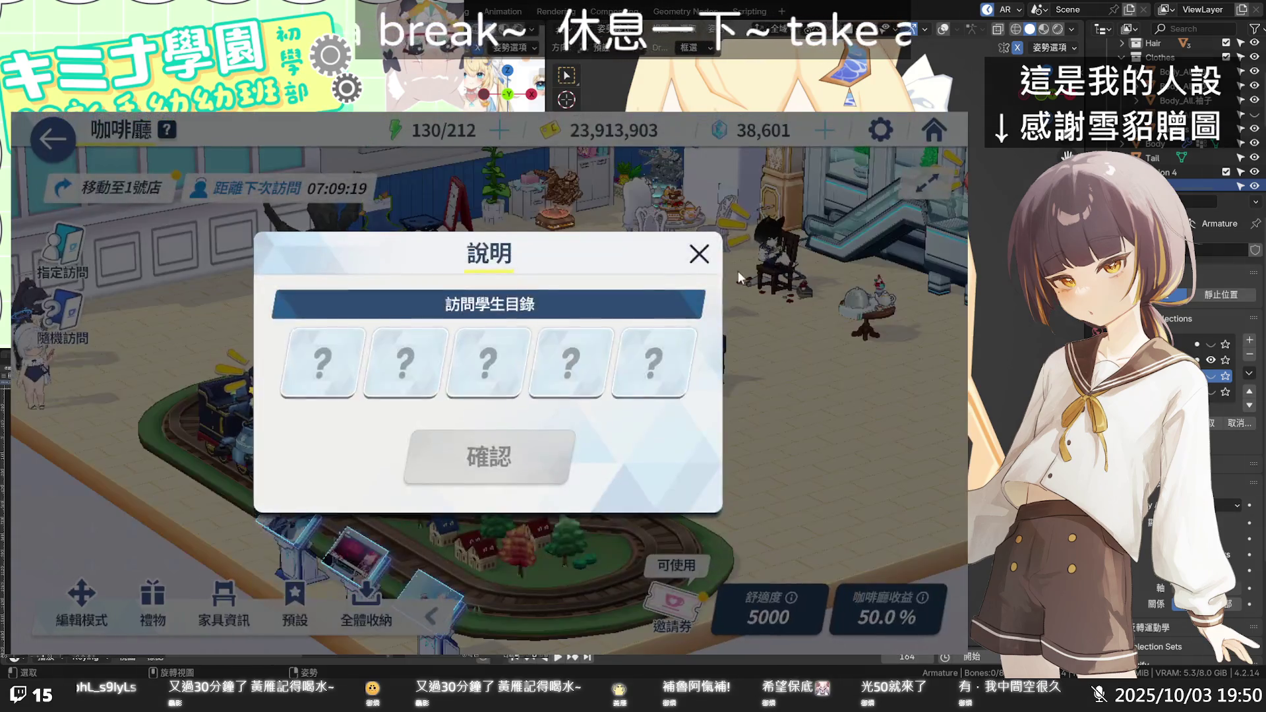
# Pat the student on the toy train and toggle 編輯模式 on and off.
pyautogui.click(533, 458)
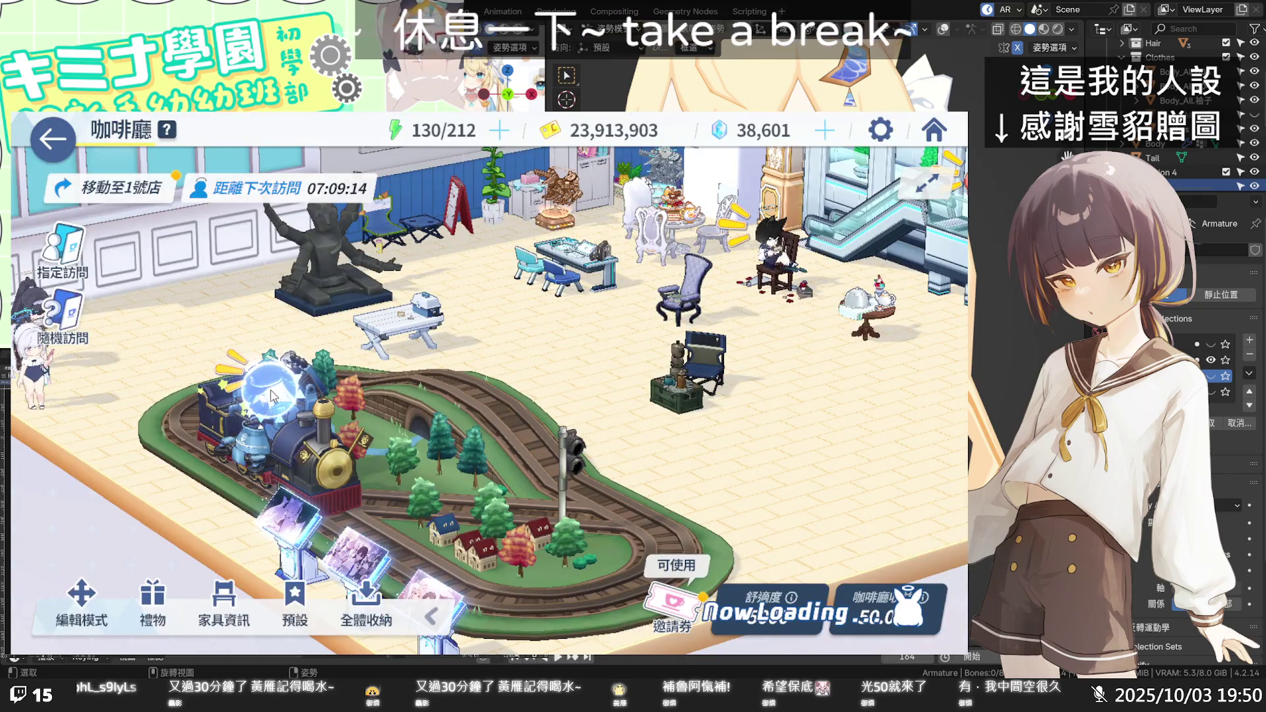
pyautogui.moveTo(374, 437); pyautogui.dragTo(466, 435)
pyautogui.click(384, 393)
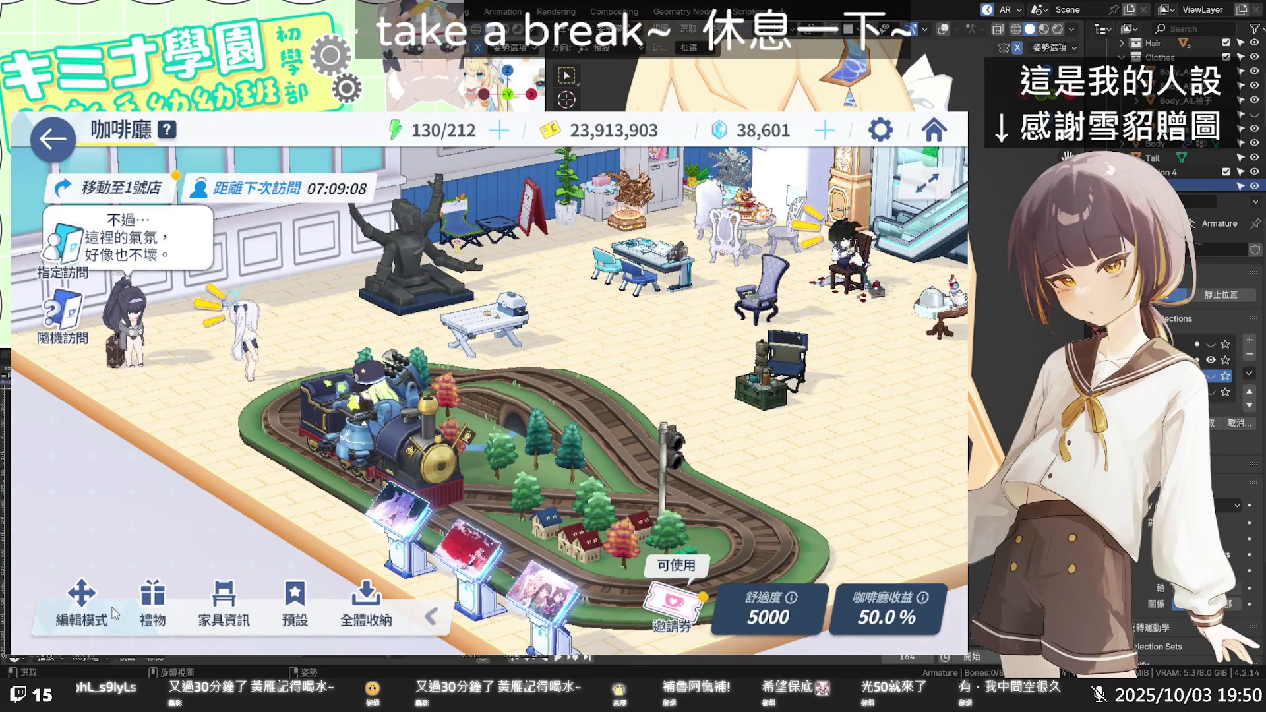
pyautogui.click(88, 600)
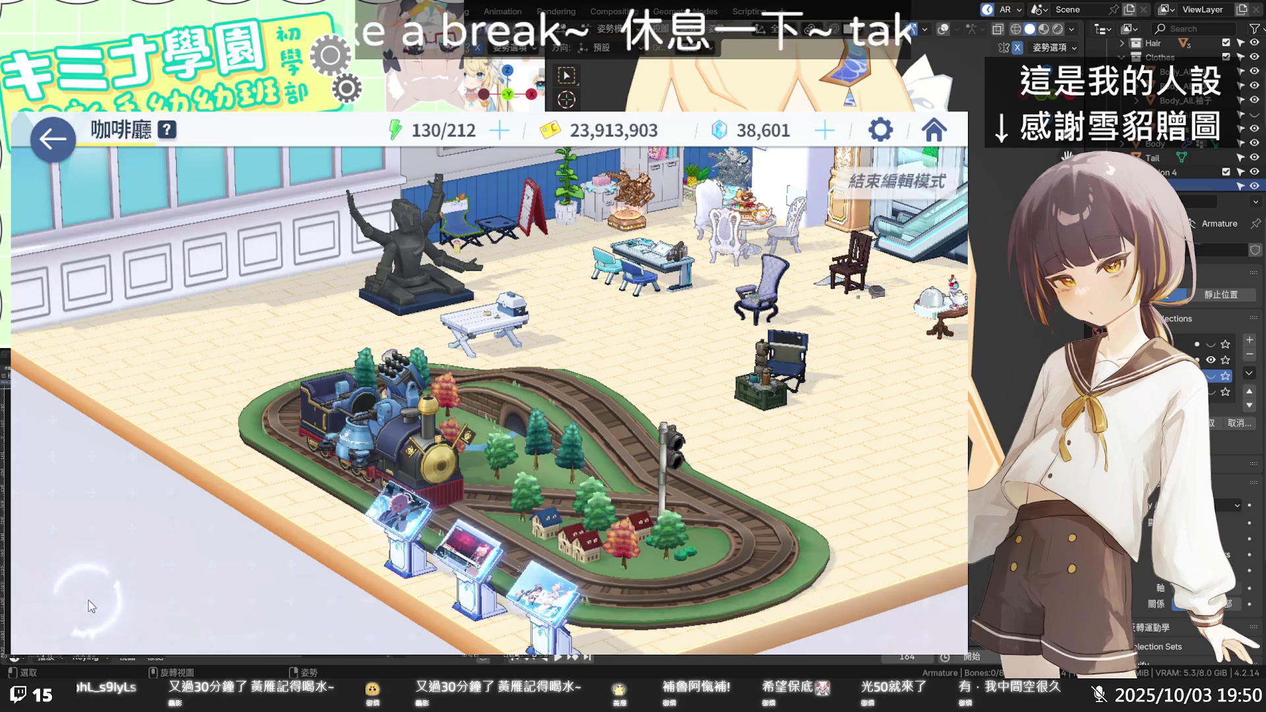
pyautogui.click(889, 189)
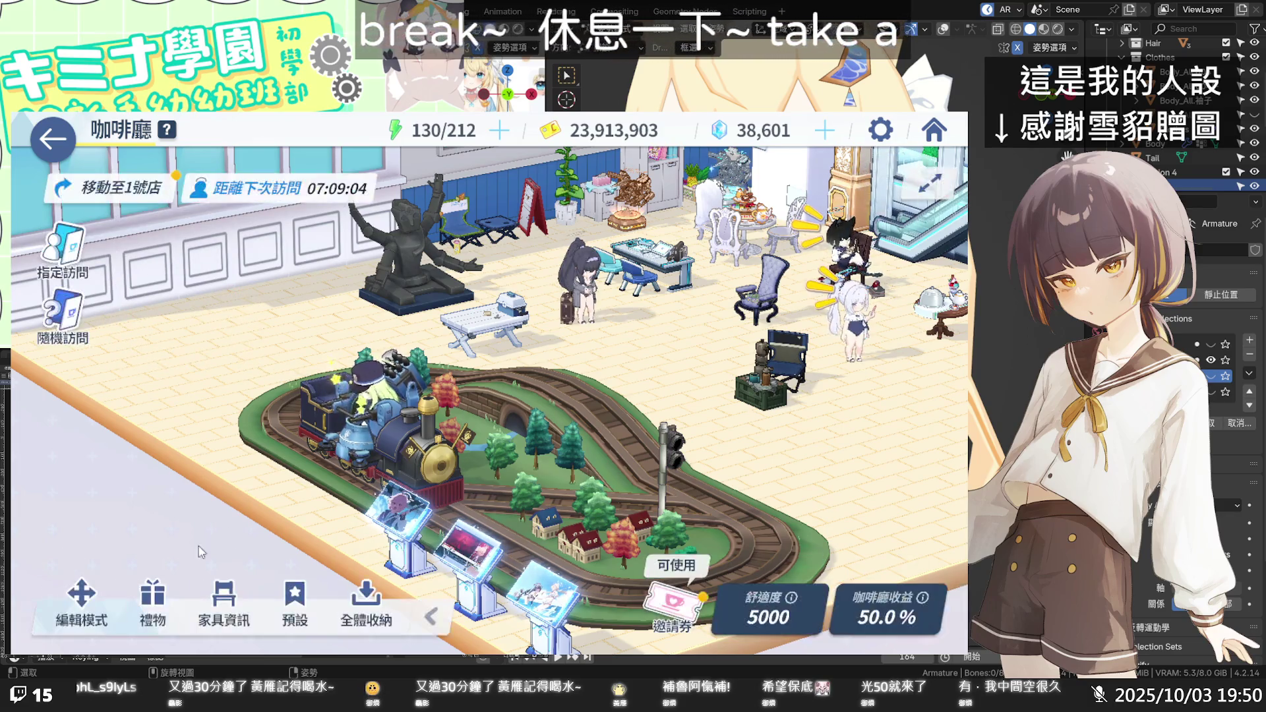
# Open the 邀請券 MomoTalk invitation list and scroll through the students.
pyautogui.click(691, 600)
pyautogui.scroll(-5, 456, 314)
pyautogui.scroll(-10, 455, 317)
pyautogui.scroll(-10, 465, 329)
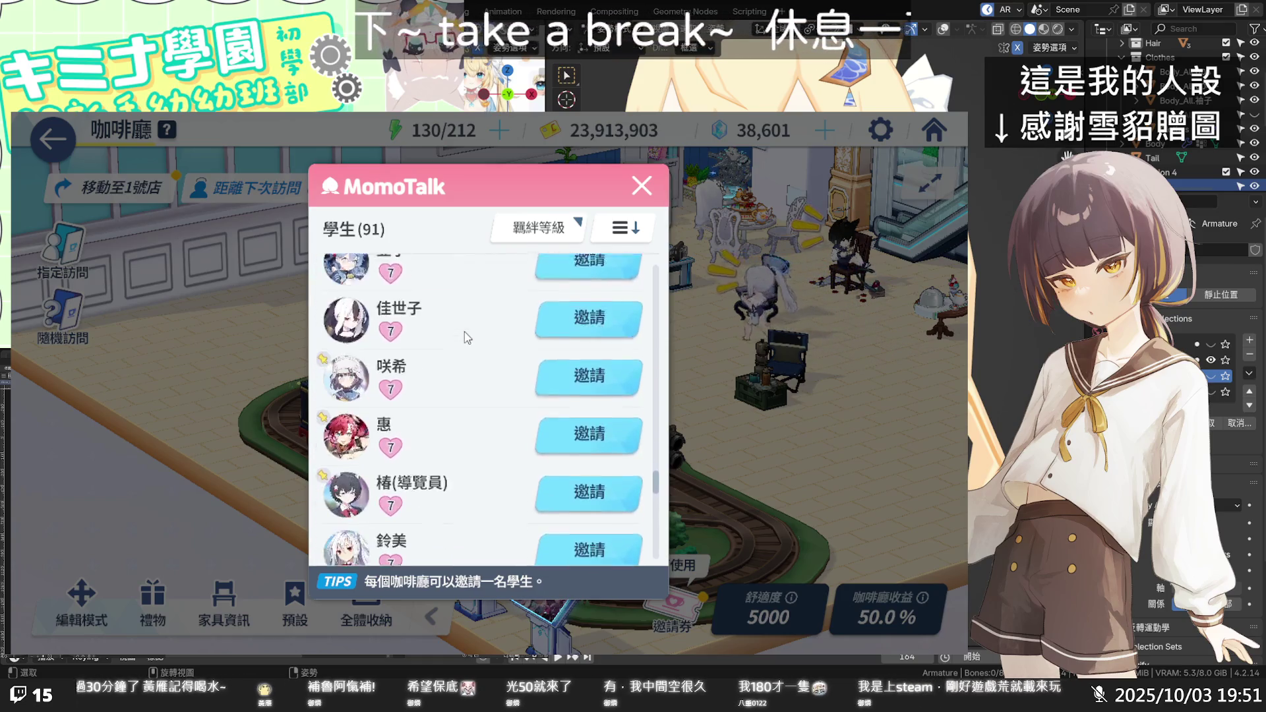
# Scroll to 希望 in the list and confirm her café invitation.
pyautogui.scroll(-10, 465, 334)
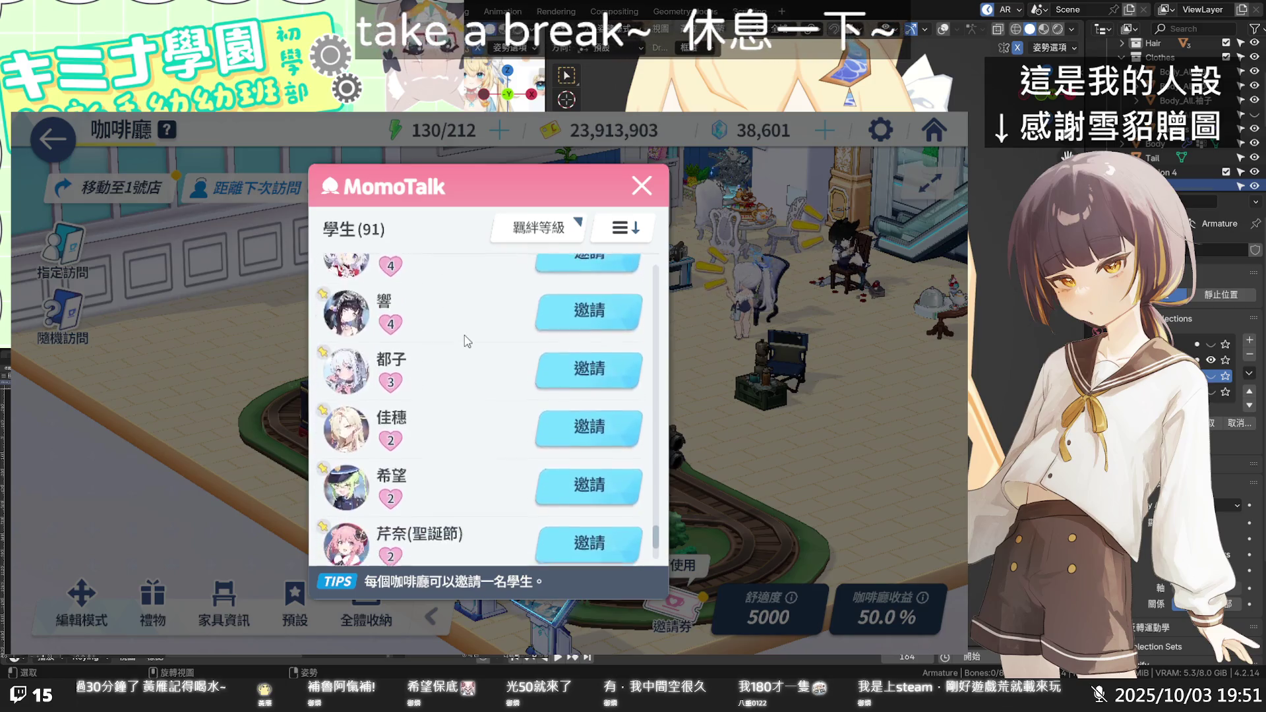
pyautogui.scroll(-5, 464, 336)
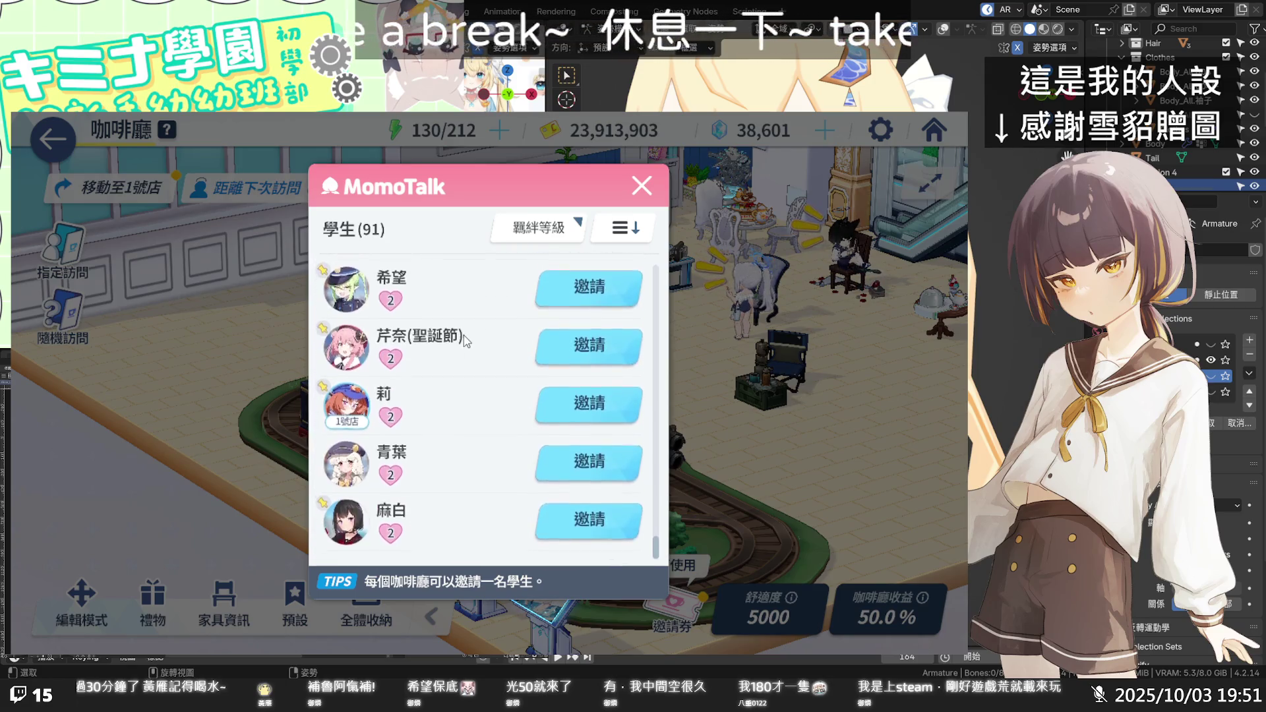
pyautogui.click(589, 300)
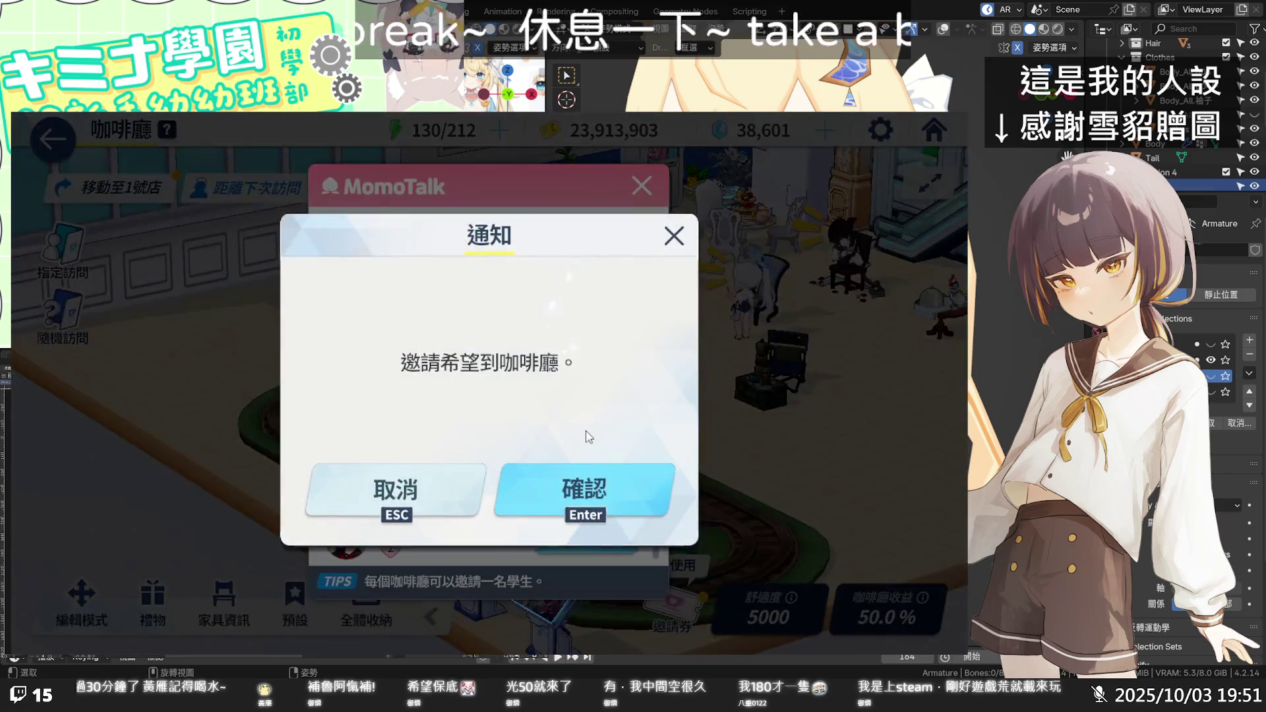
pyautogui.click(586, 493)
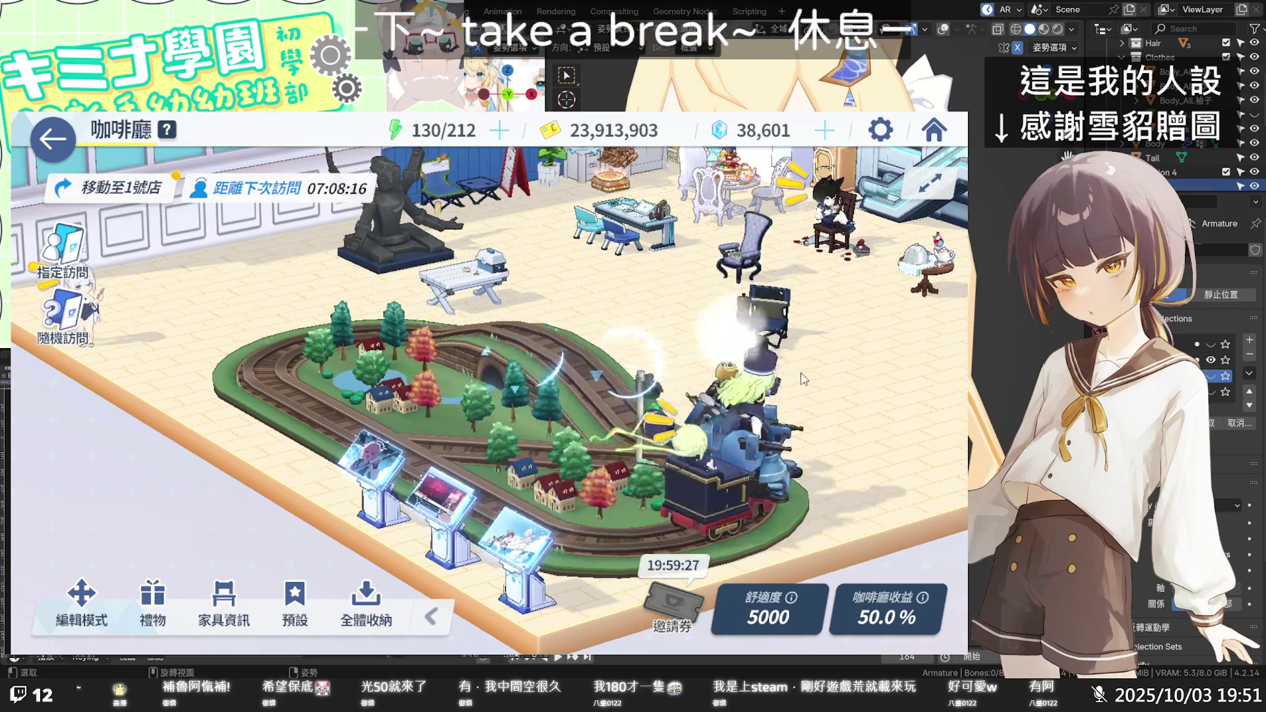
# Pat the train-riding student up to bond level 3, then pat the other visitor.
pyautogui.click(267, 314)
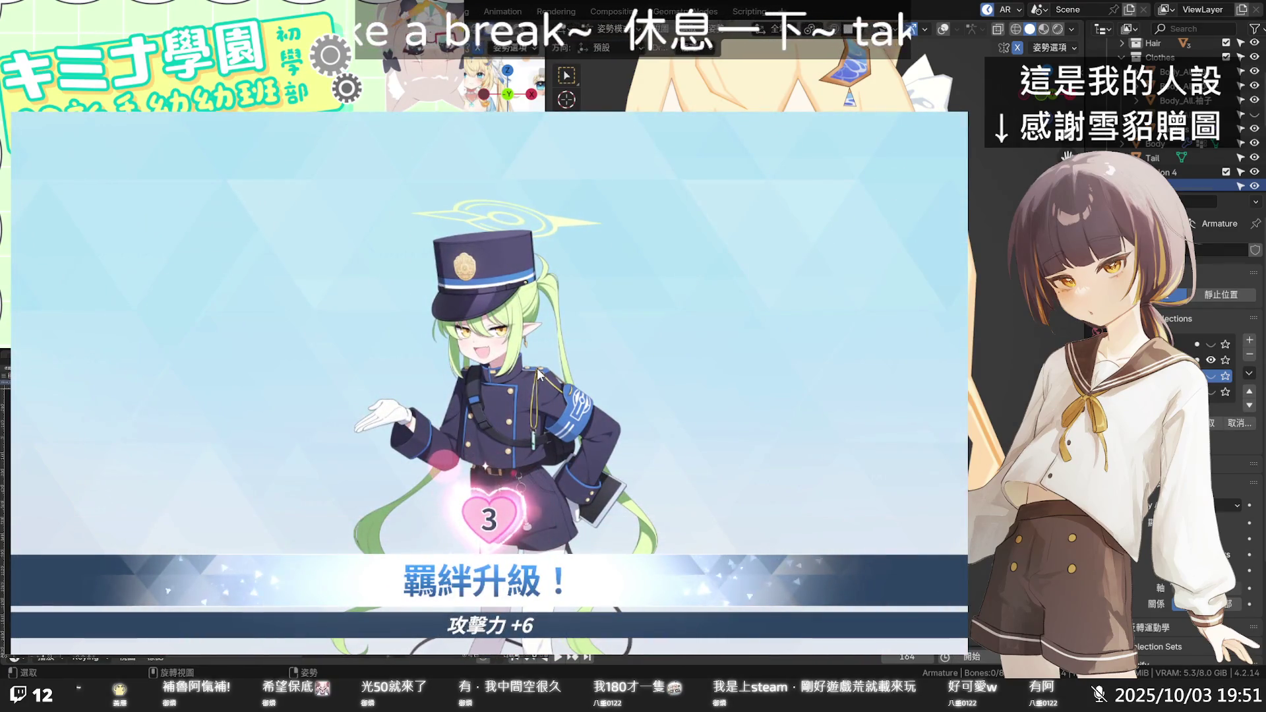
pyautogui.click(540, 374)
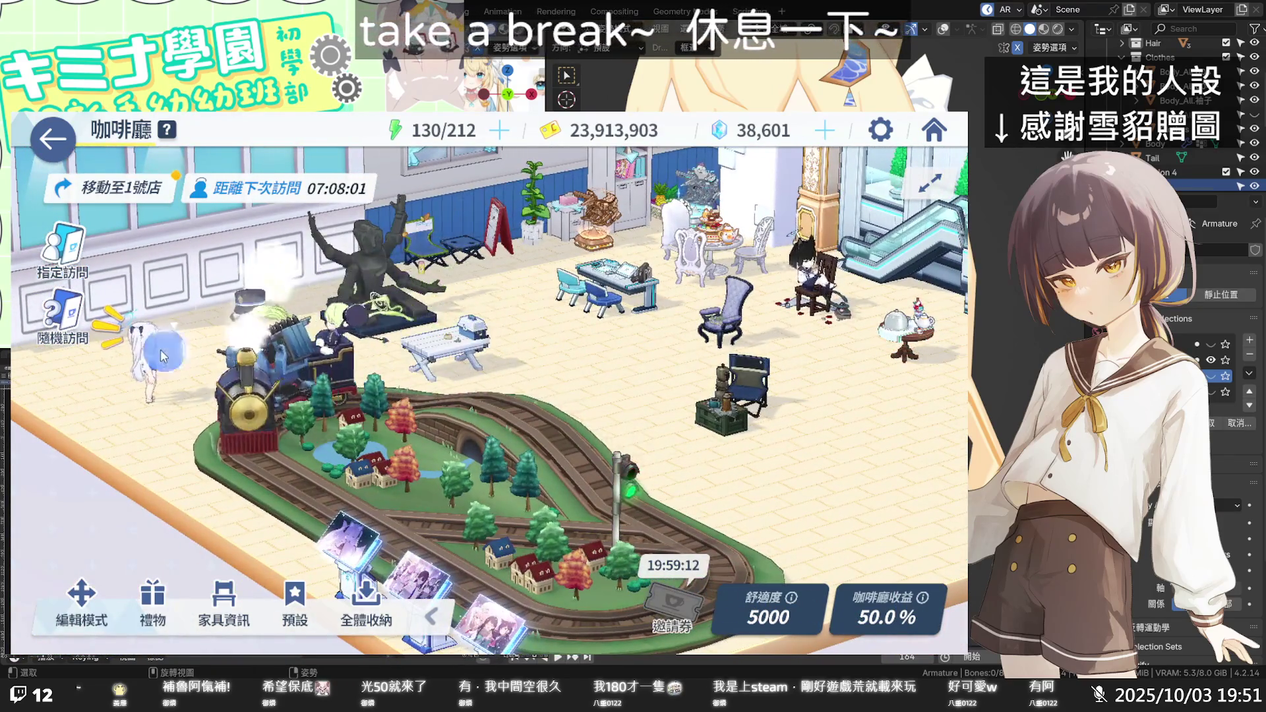
pyautogui.click(378, 355)
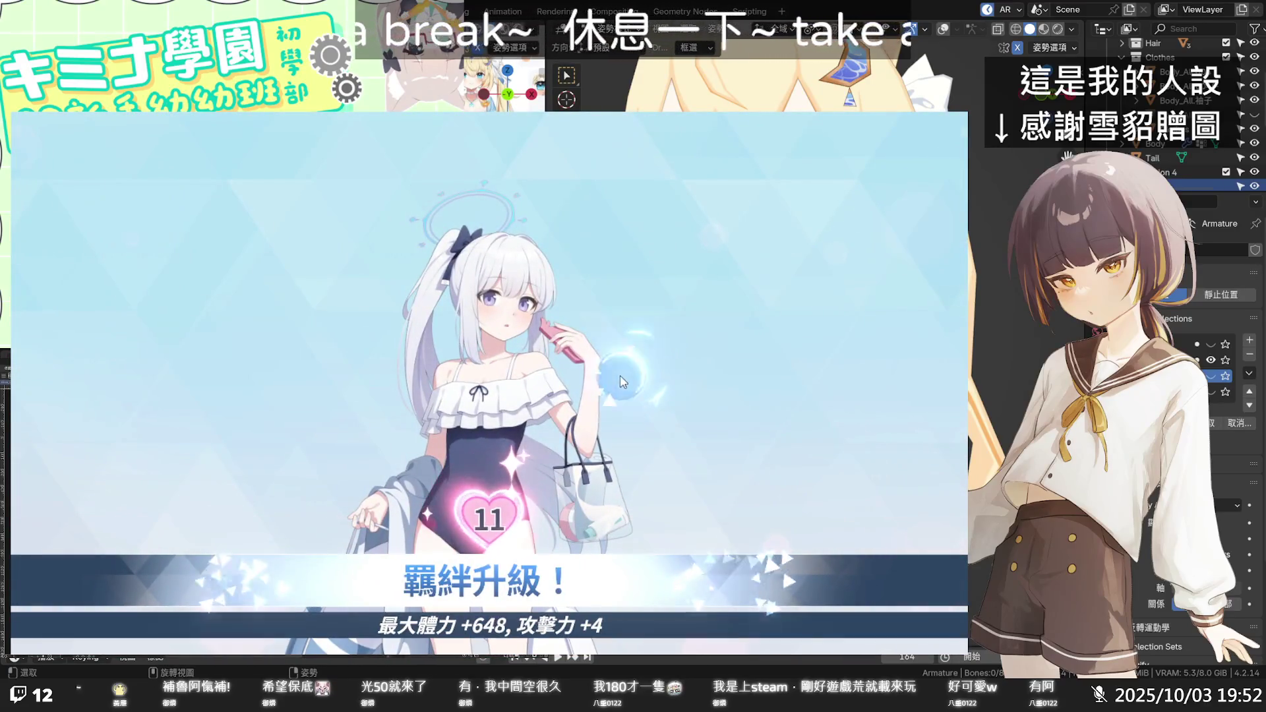
# Dismiss the bond level-up screen and check the café's level and comfort details.
pyautogui.click(617, 386)
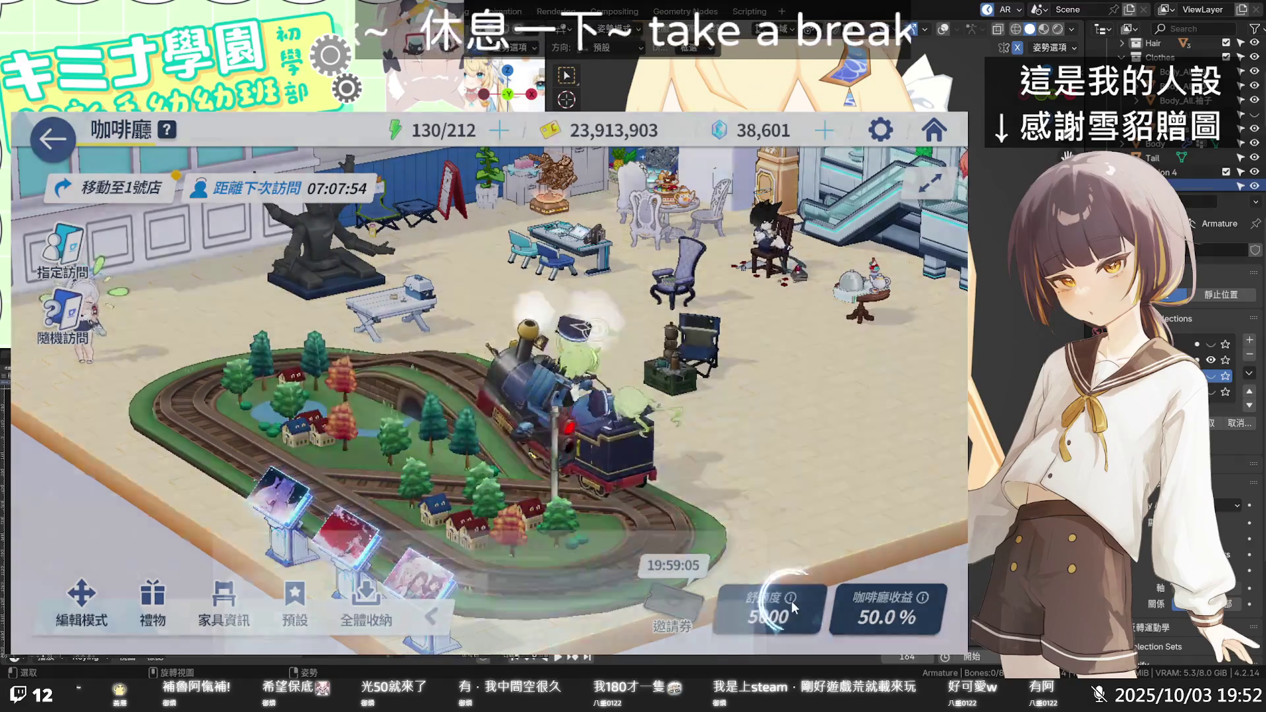
pyautogui.click(765, 604)
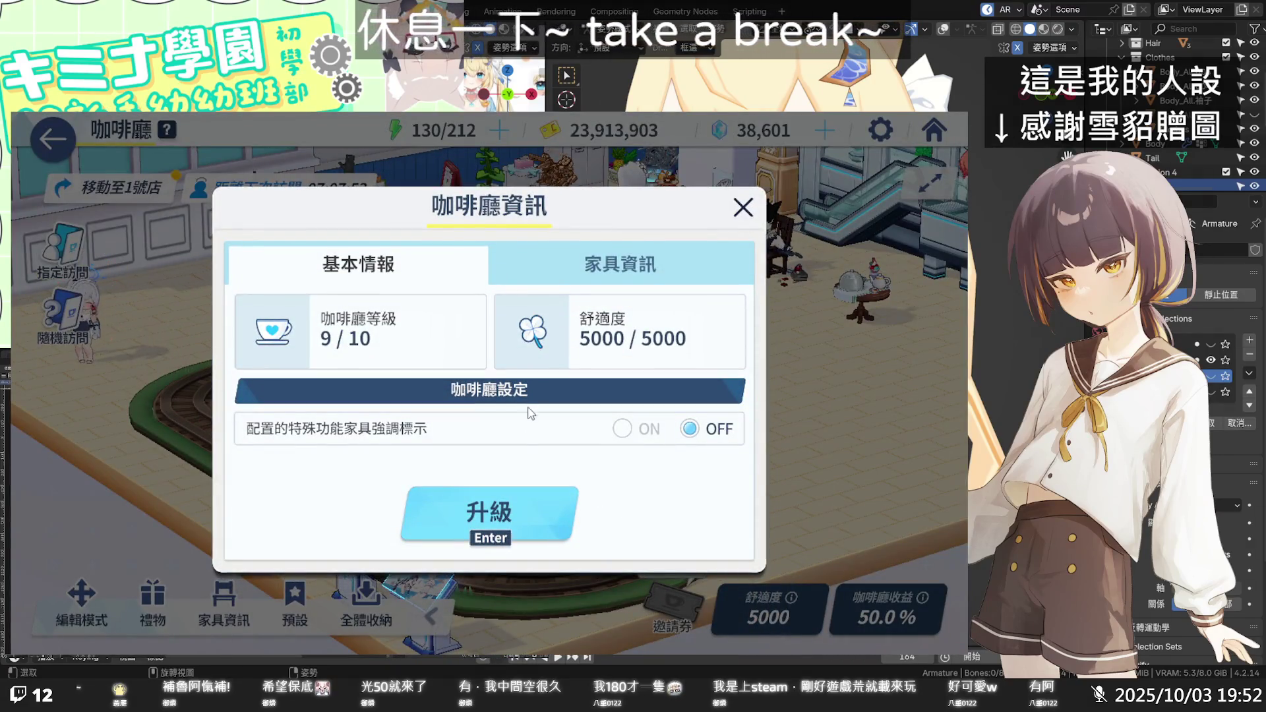
pyautogui.click(744, 207)
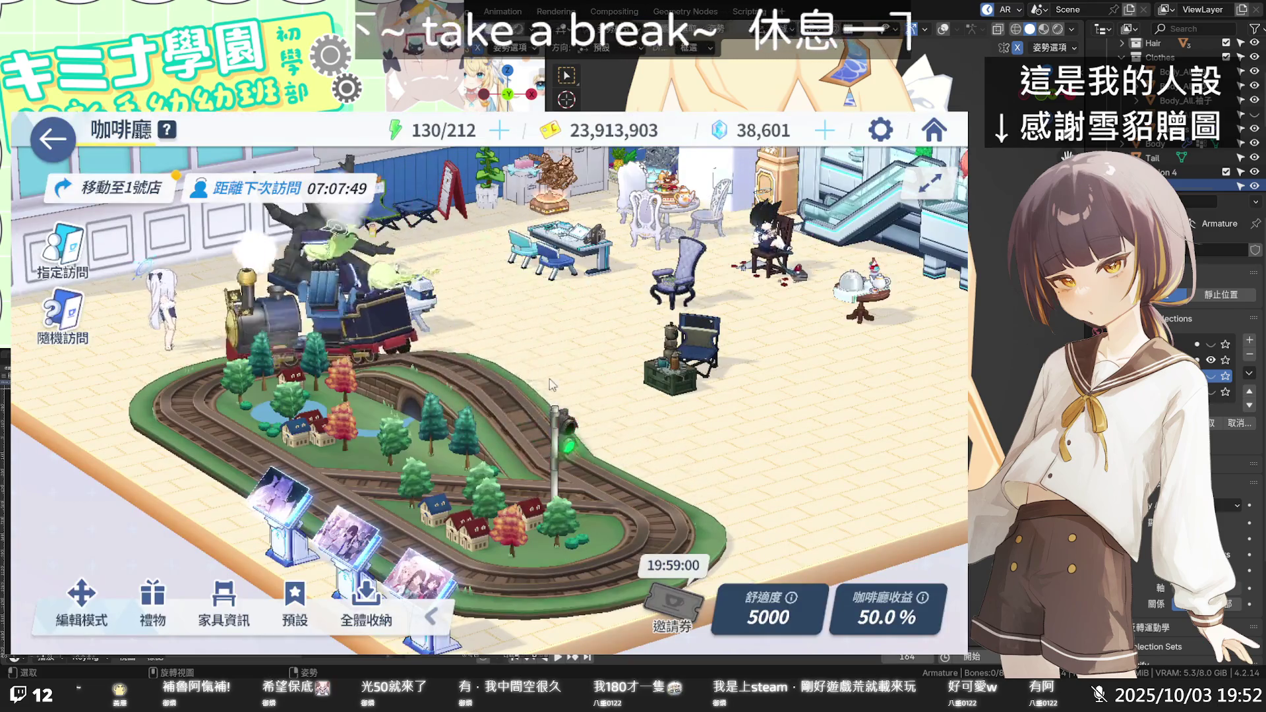
# Claim the accumulated 咖啡廳收益 café earnings and return to the main lobby.
pyautogui.click(872, 602)
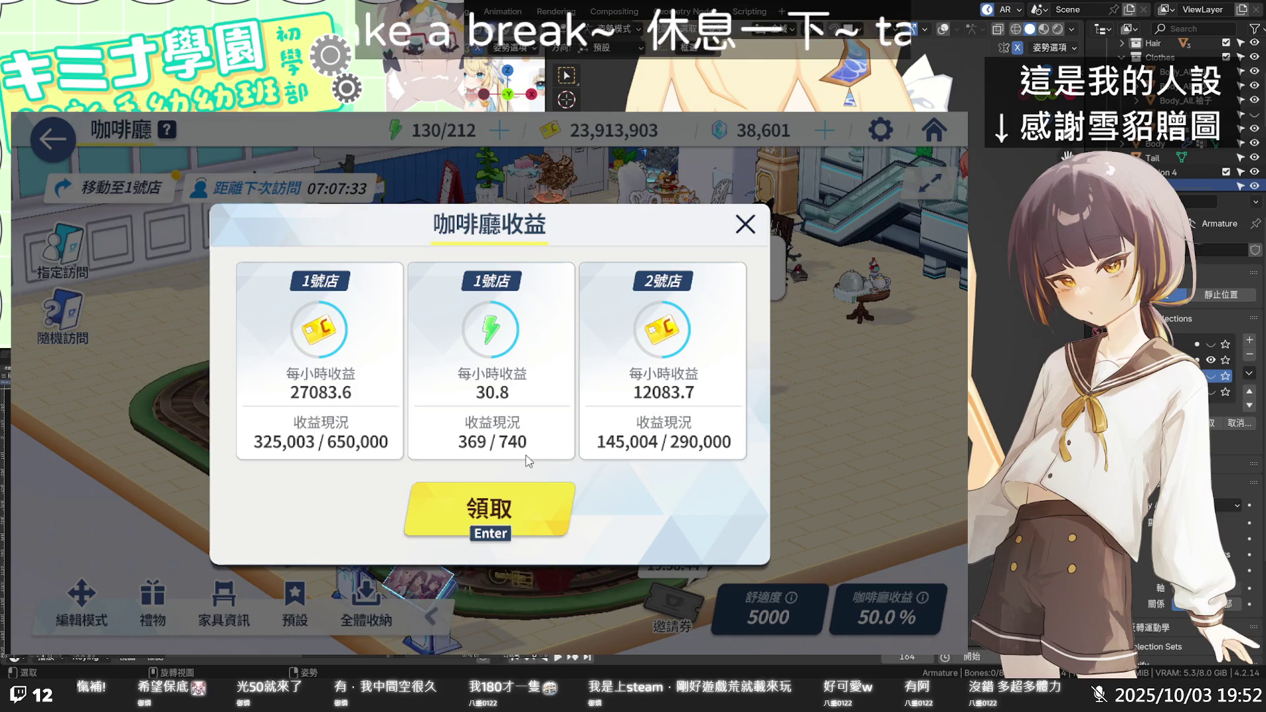
pyautogui.click(523, 507)
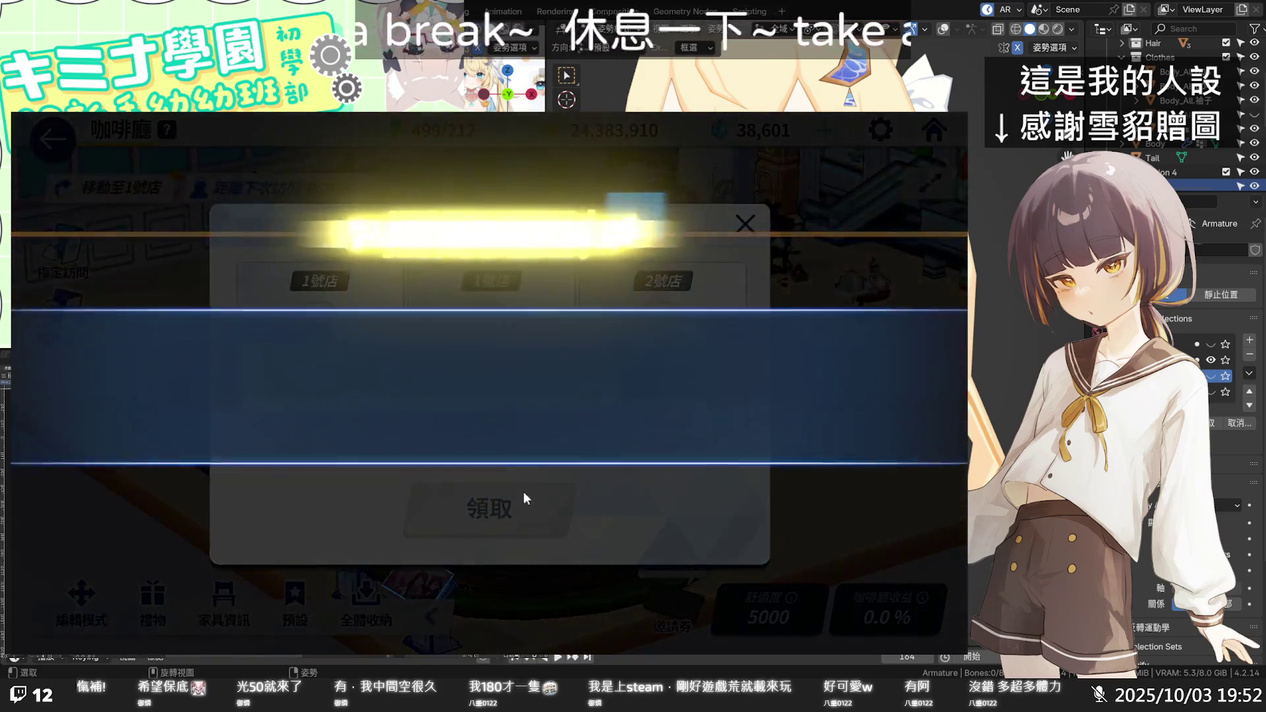
pyautogui.click(687, 544)
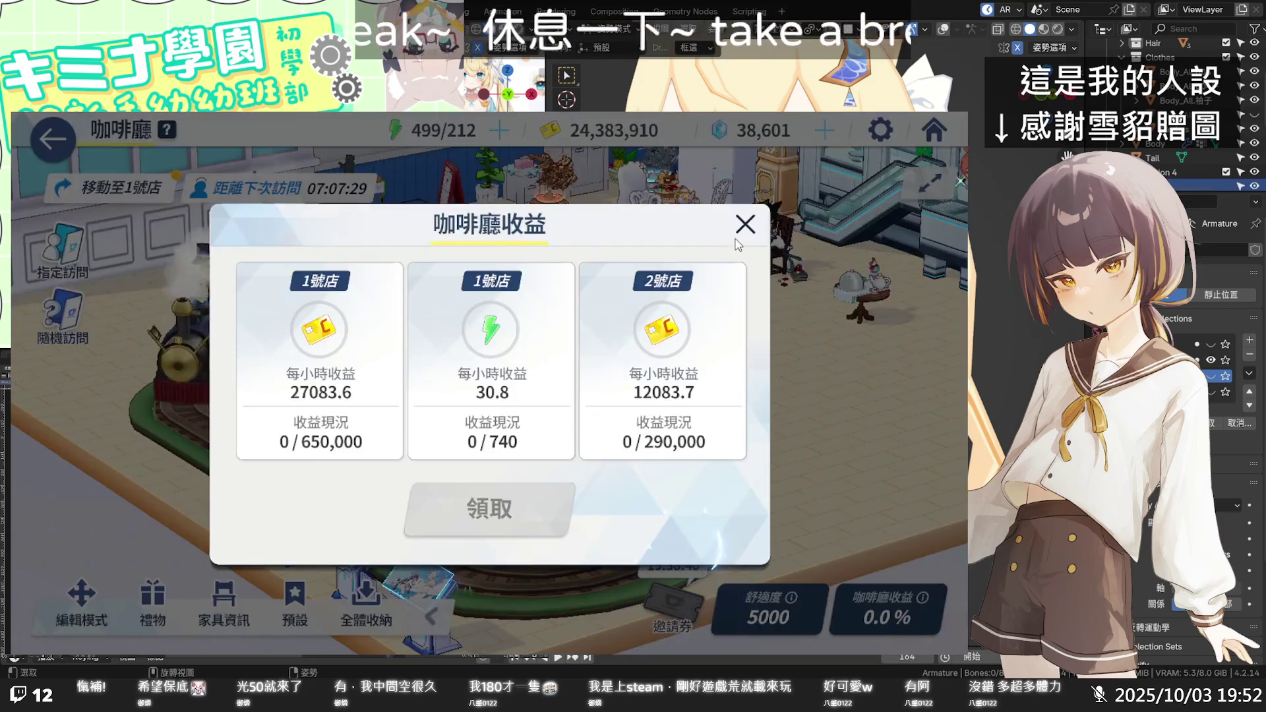
pyautogui.click(744, 221)
pyautogui.click(937, 131)
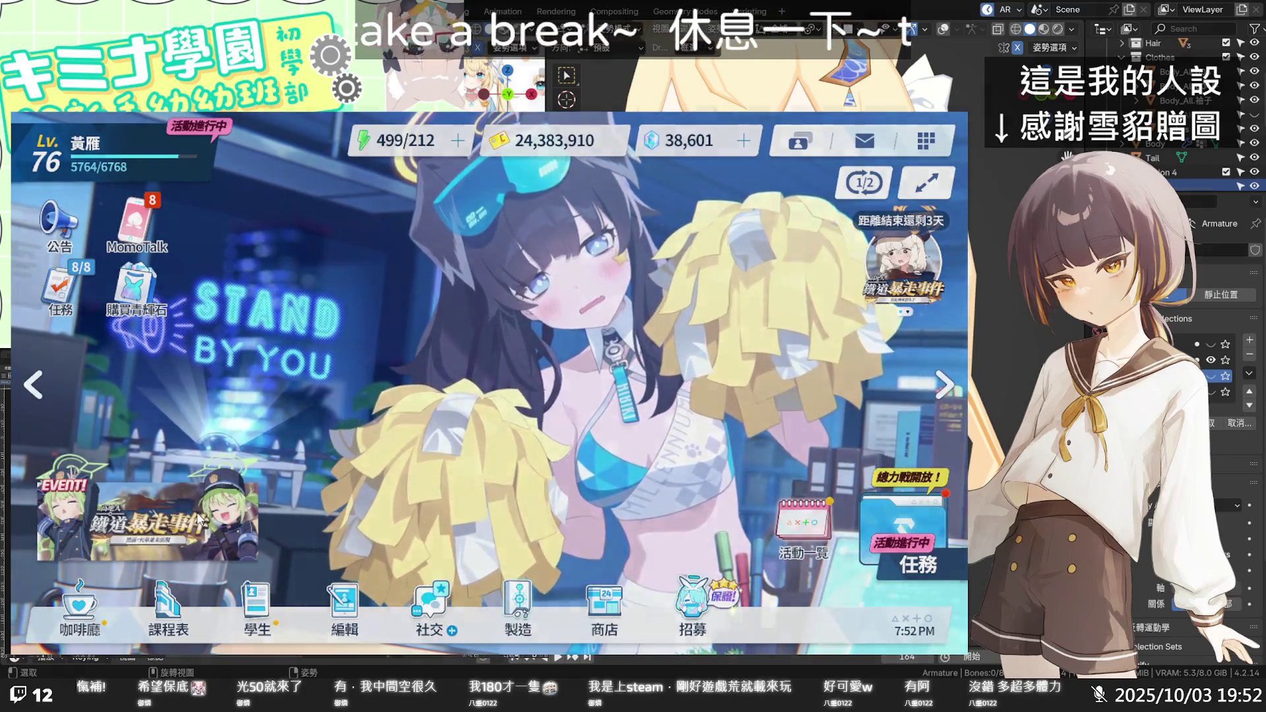
# Open the railway event's Quest list and select stage 10, 11號線急行月台.
pyautogui.click(200, 518)
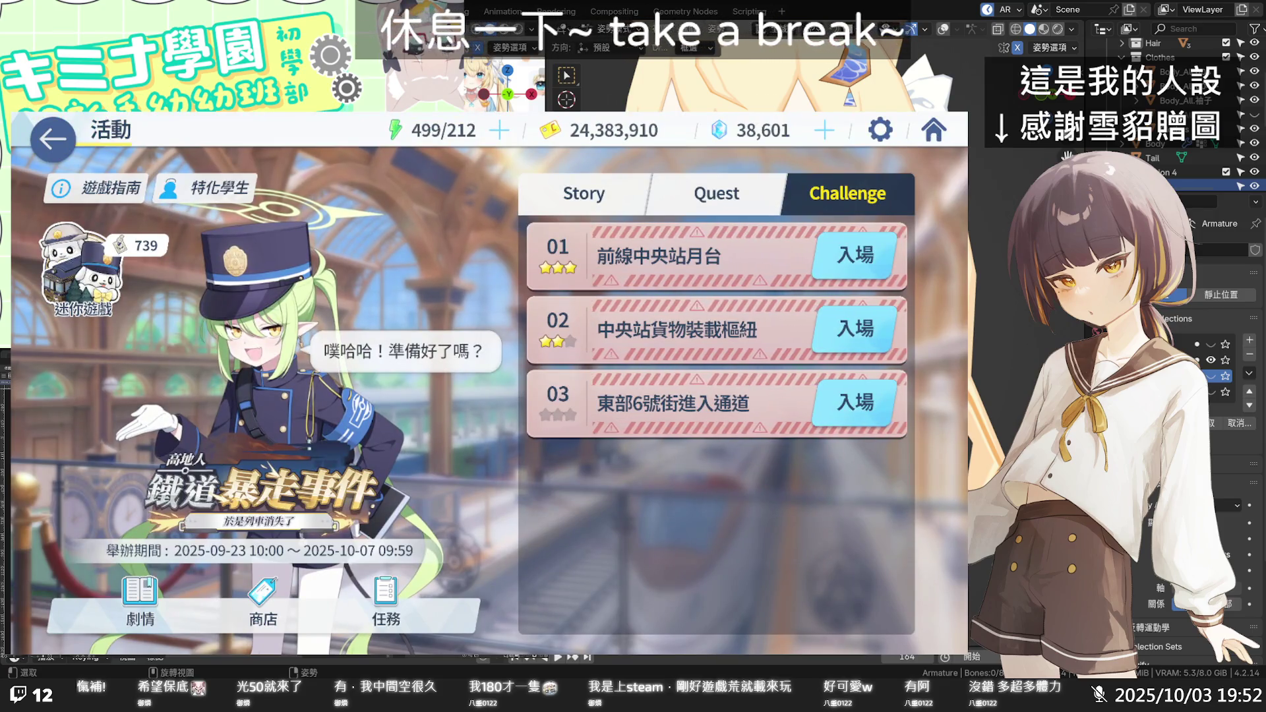
pyautogui.click(723, 203)
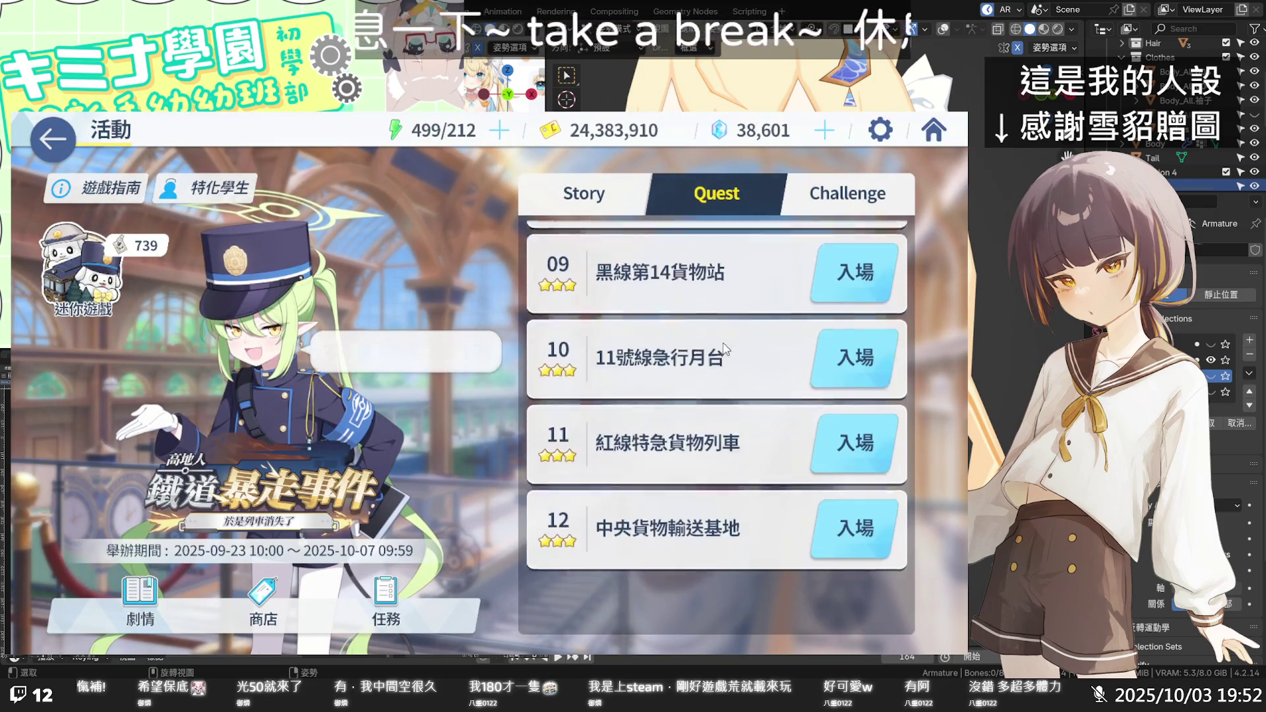
pyautogui.click(798, 396)
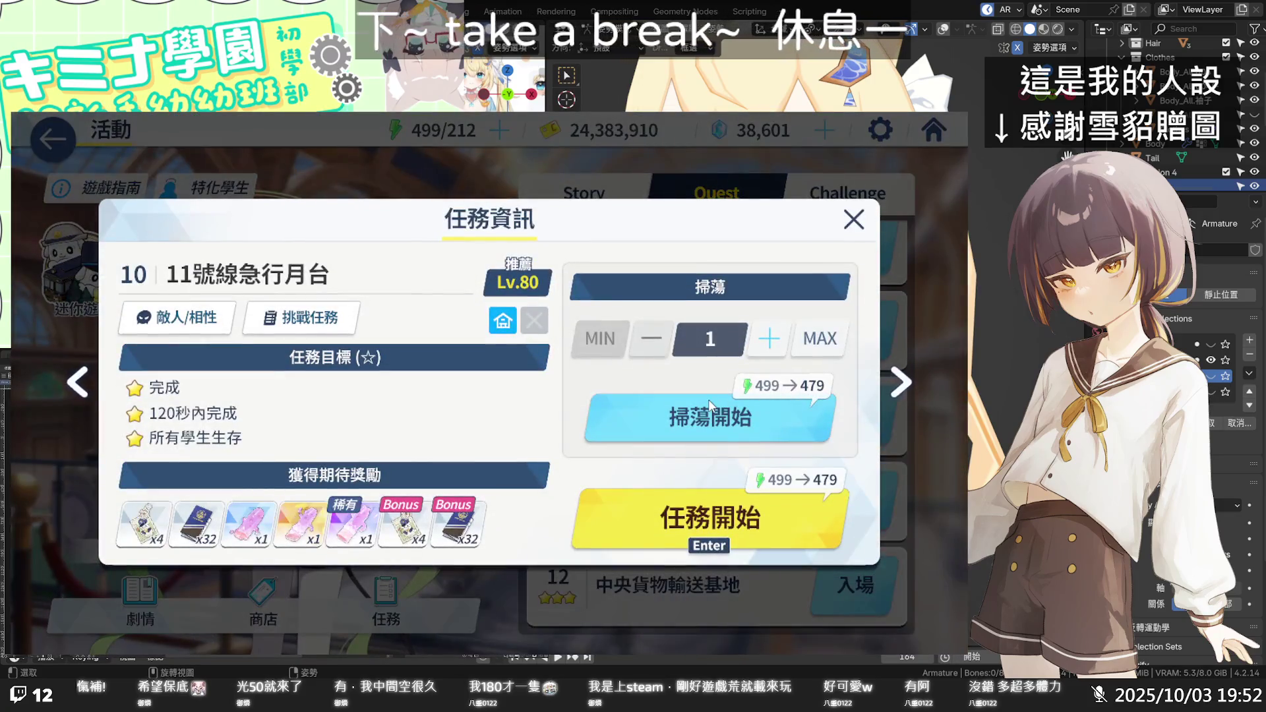
# Sweep stage 10 the maximum 24 times and close the results.
pyautogui.click(803, 347)
pyautogui.click(733, 428)
pyautogui.click(562, 497)
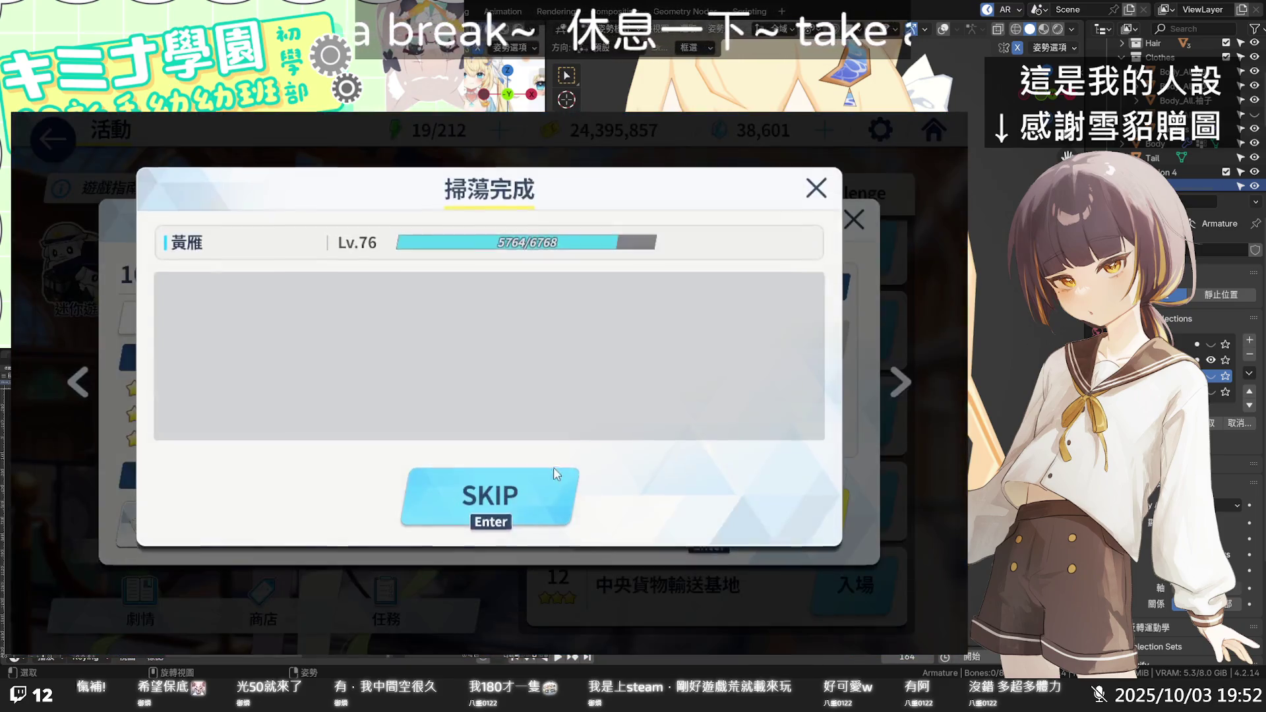
pyautogui.click(555, 471)
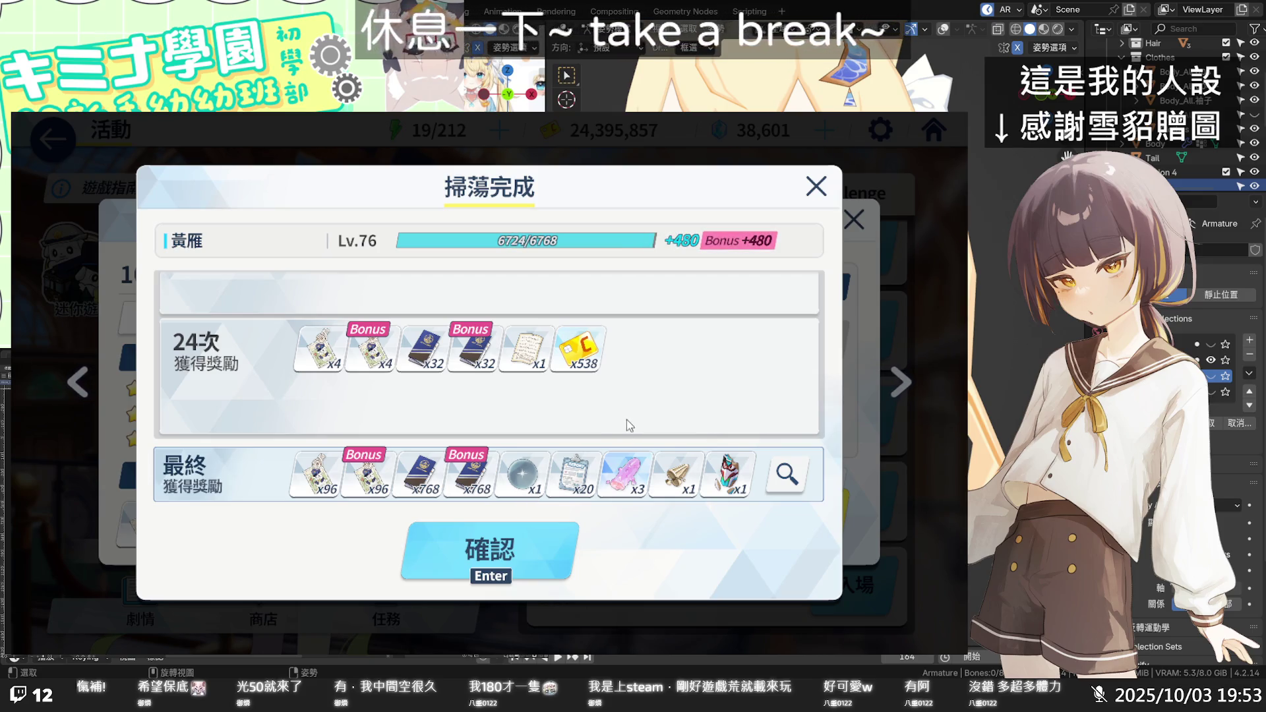
pyautogui.click(544, 556)
pyautogui.click(854, 220)
# In the event shop, buy 4 最高級戰術教育BD and 6 高級戰術教育BD.
pyautogui.click(266, 601)
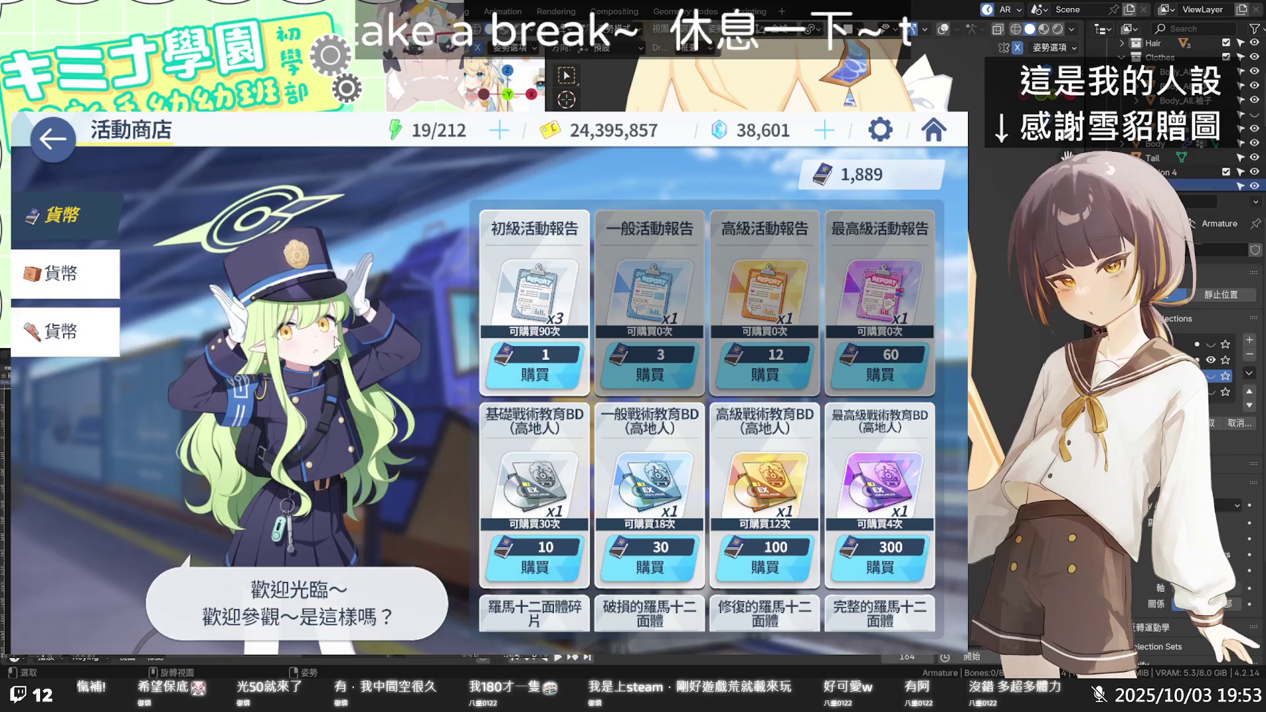
pyautogui.moveTo(724, 501); pyautogui.dragTo(774, 175)
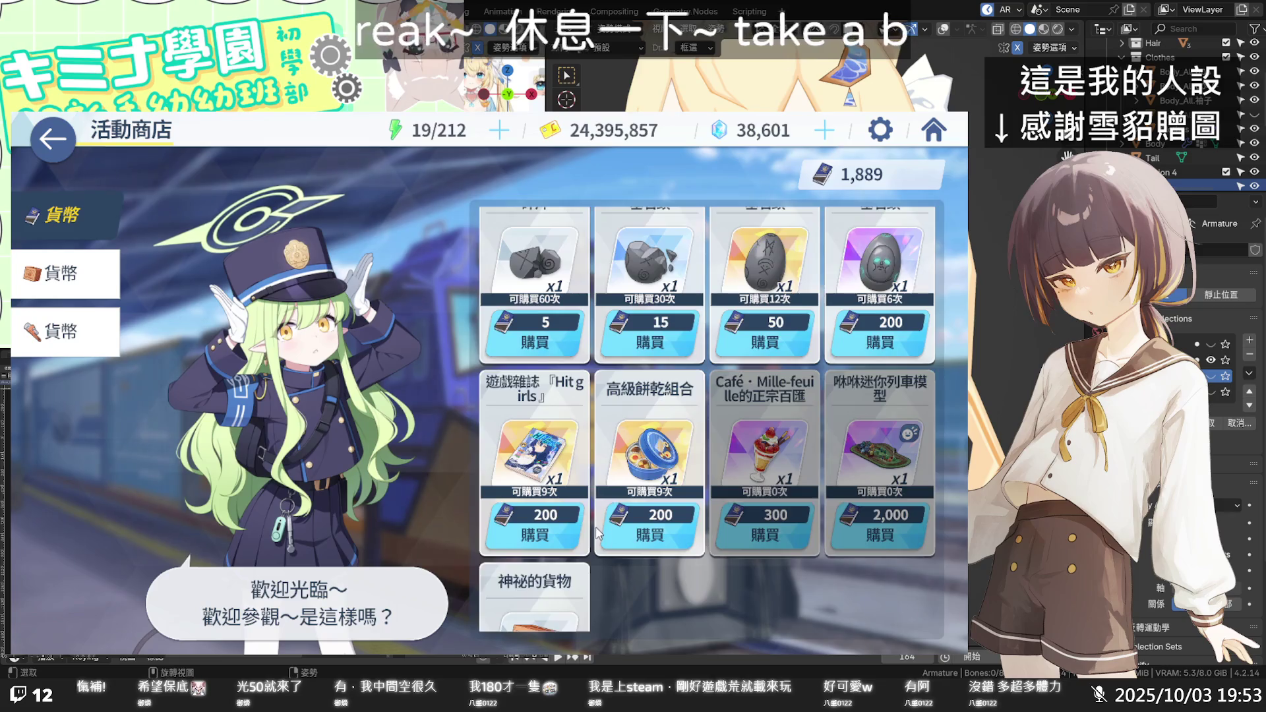
pyautogui.moveTo(798, 283)
pyautogui.mouseDown()
pyautogui.moveTo(778, 429)
pyautogui.moveTo(719, 592)
pyautogui.mouseUp()
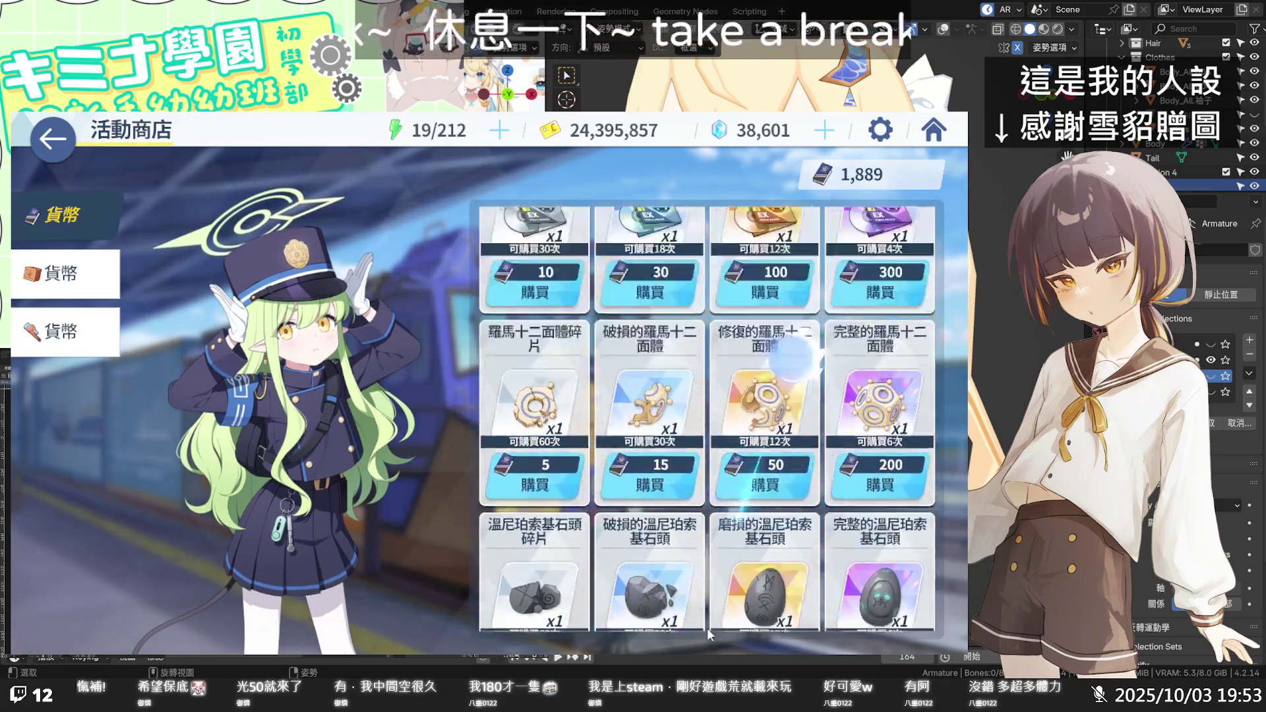
pyautogui.click(880, 564)
pyautogui.click(692, 377)
pyautogui.click(619, 497)
pyautogui.click(823, 556)
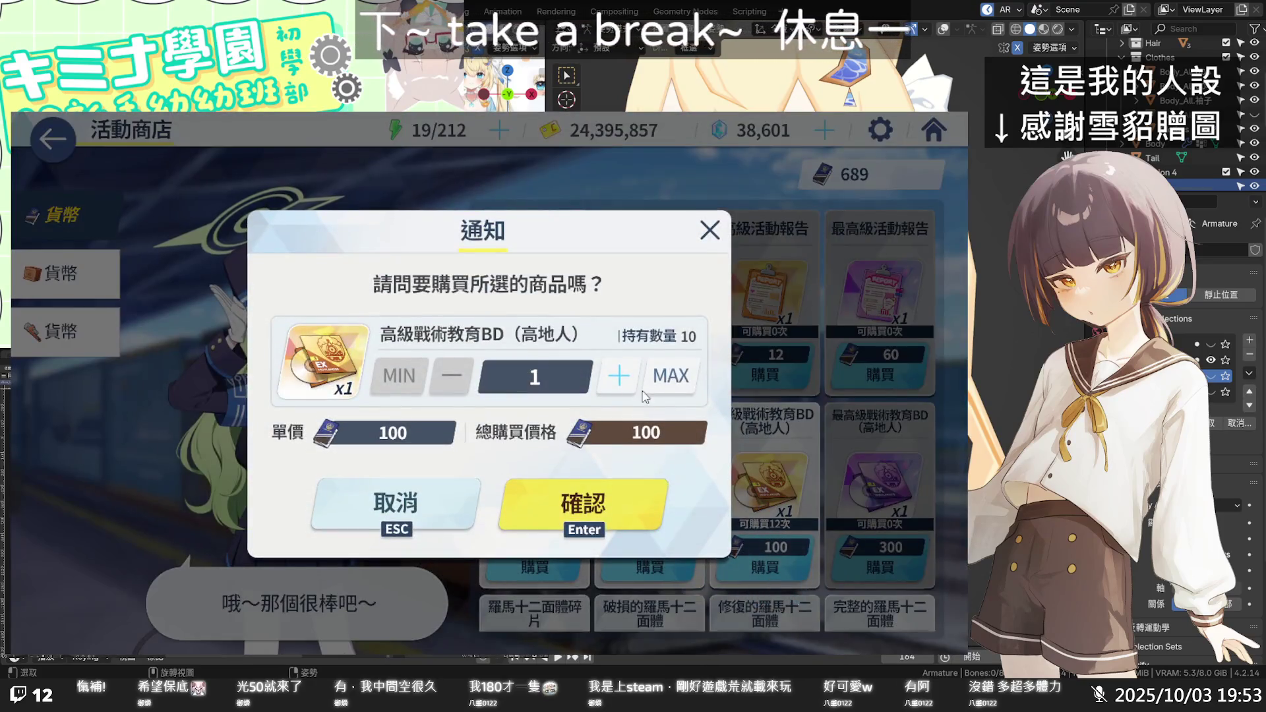
pyautogui.click(663, 453)
pyautogui.click(618, 512)
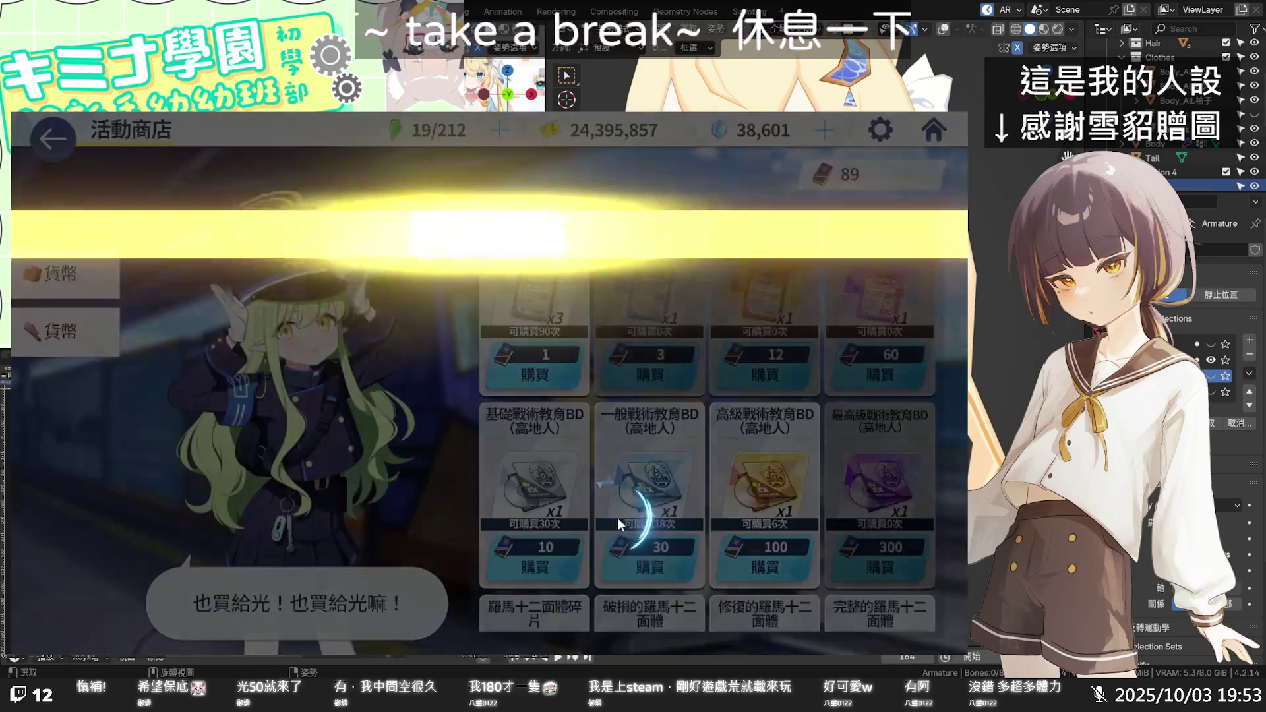
pyautogui.click(671, 566)
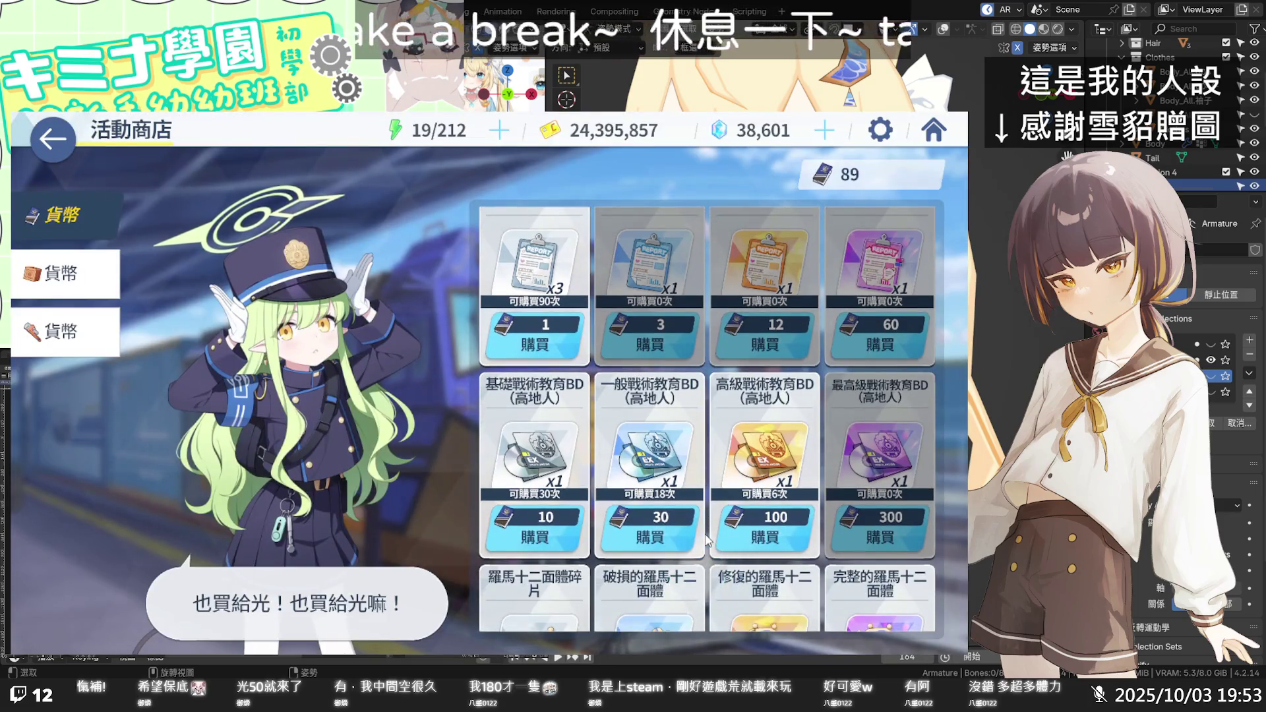
# Browse the second and third 貨幣 shop pages, then return to the event page.
pyautogui.click(98, 277)
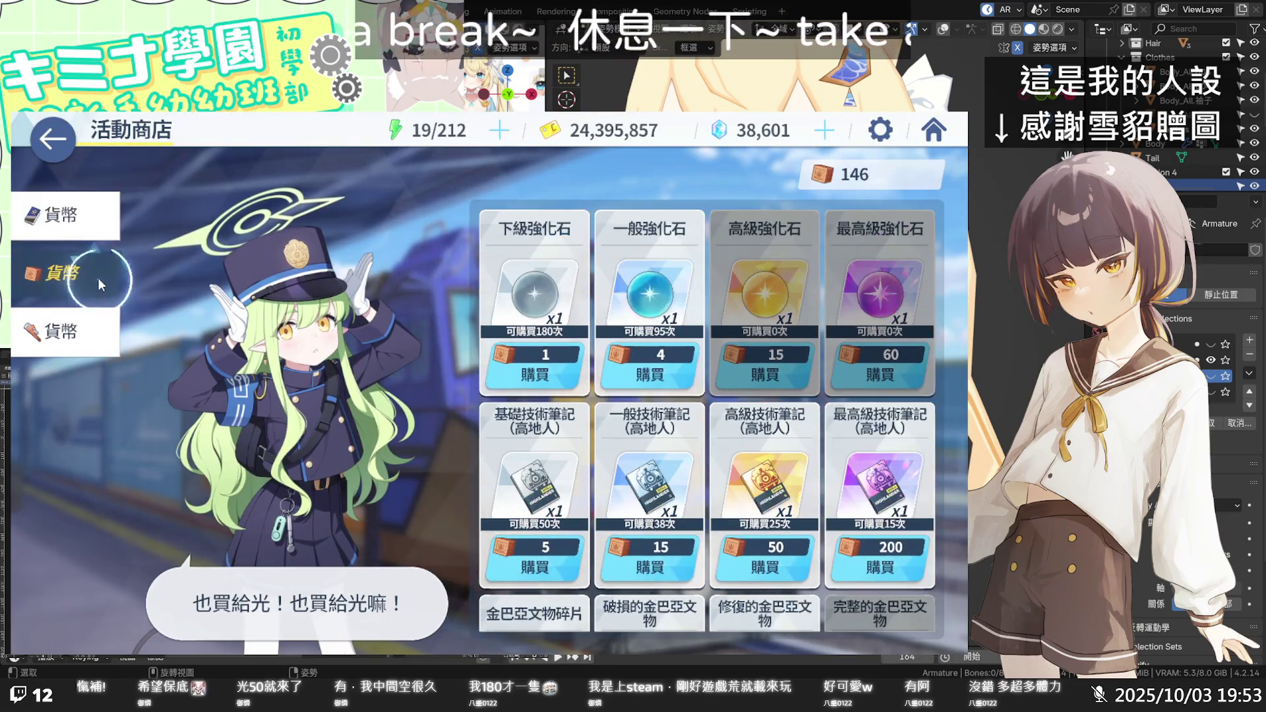
pyautogui.click(102, 331)
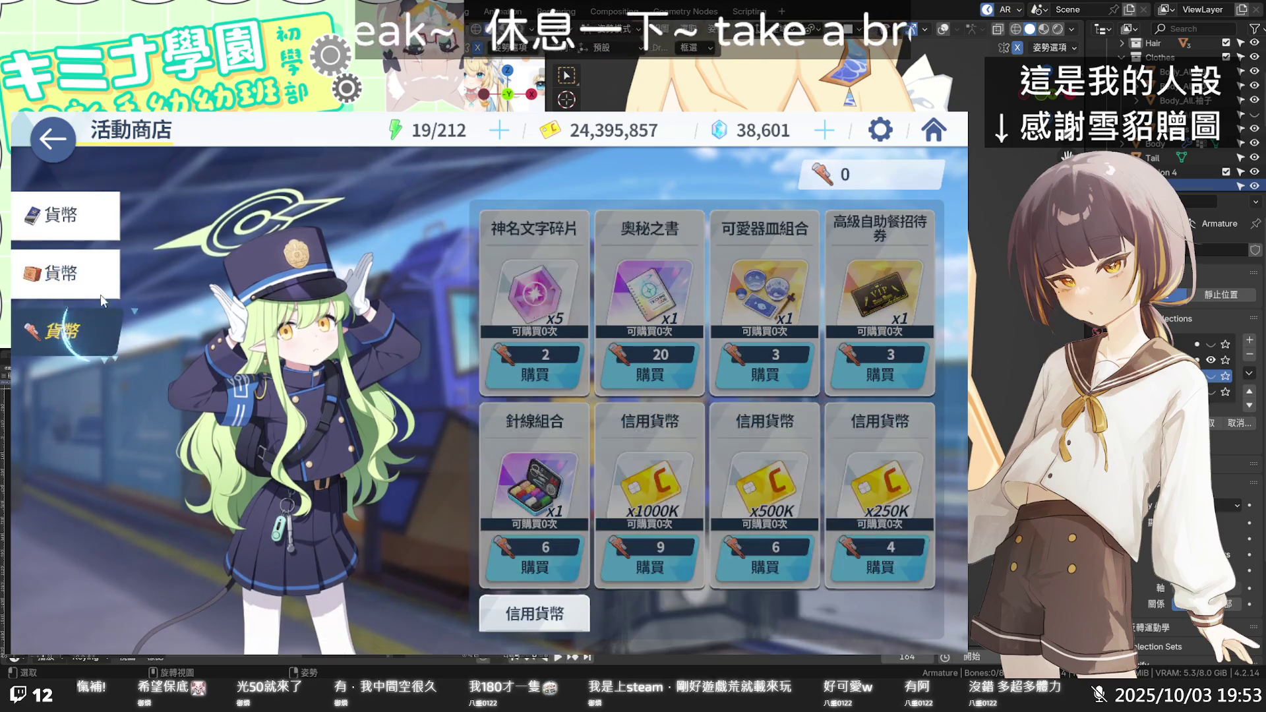
pyautogui.click(73, 139)
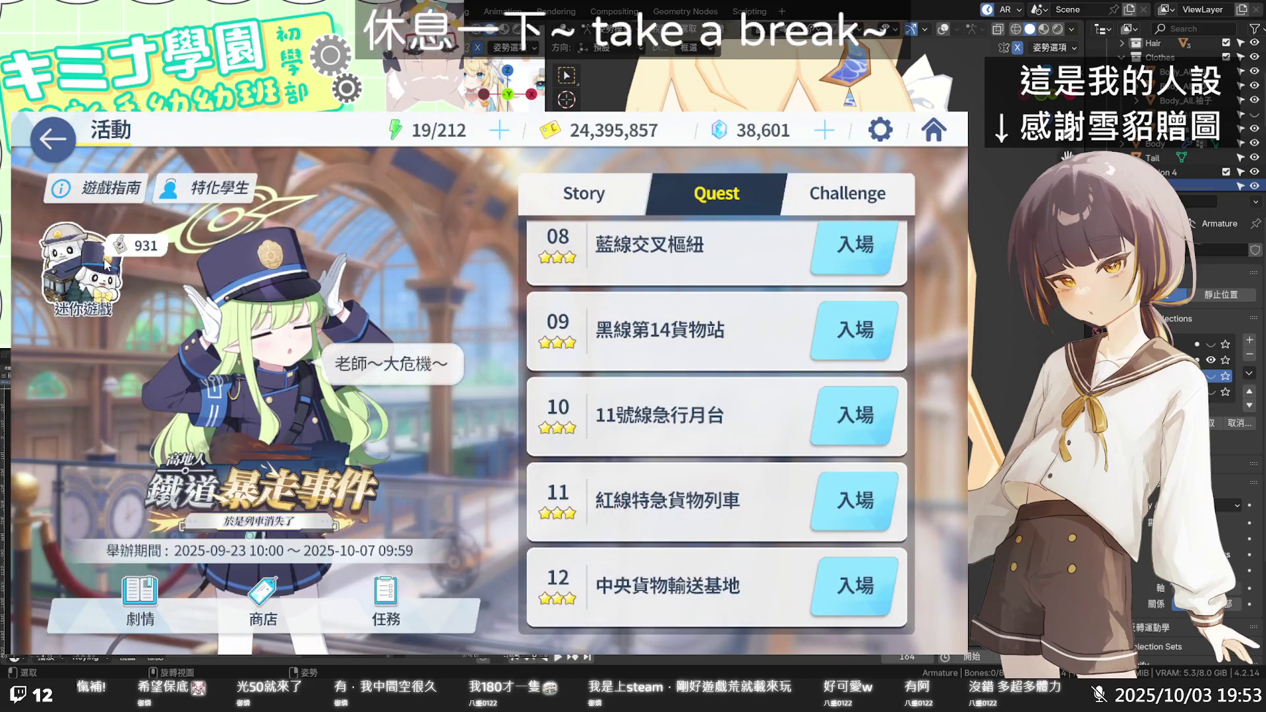
# In the 迷你遊戲 hex map, lay track pieces beside the x1 marker and START.
pyautogui.click(104, 260)
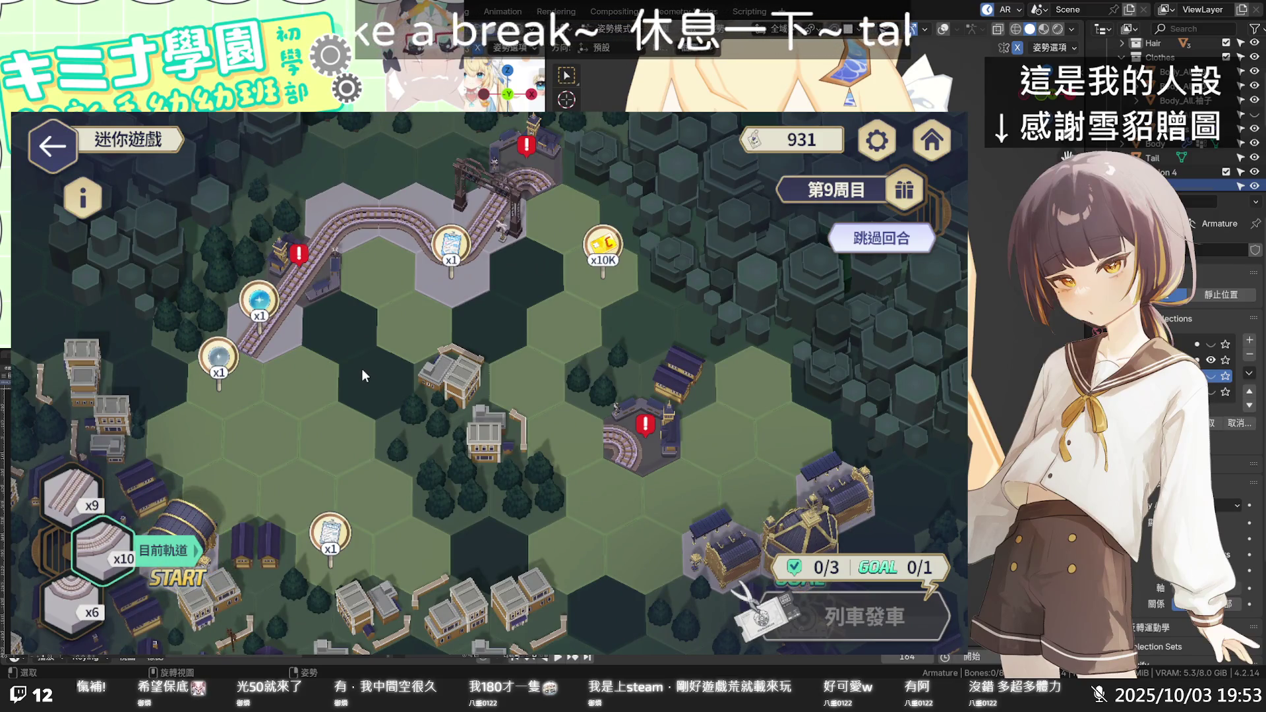
pyautogui.click(237, 372)
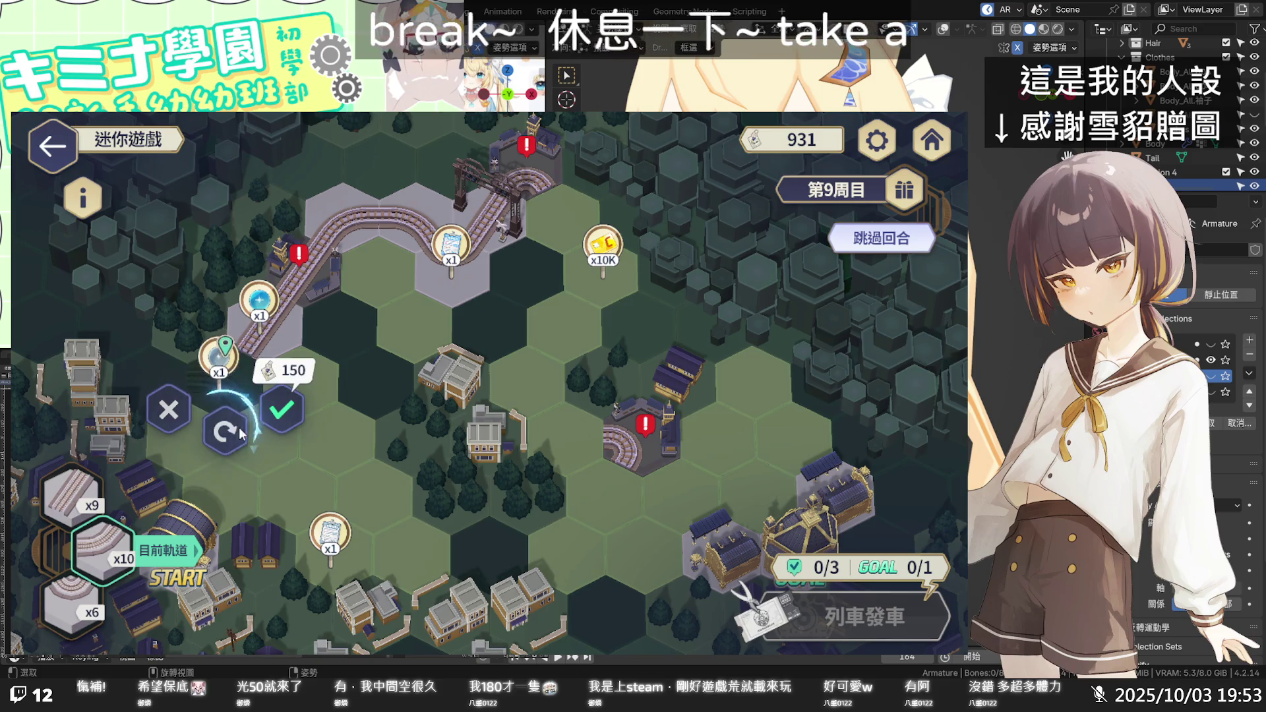
pyautogui.click(284, 413)
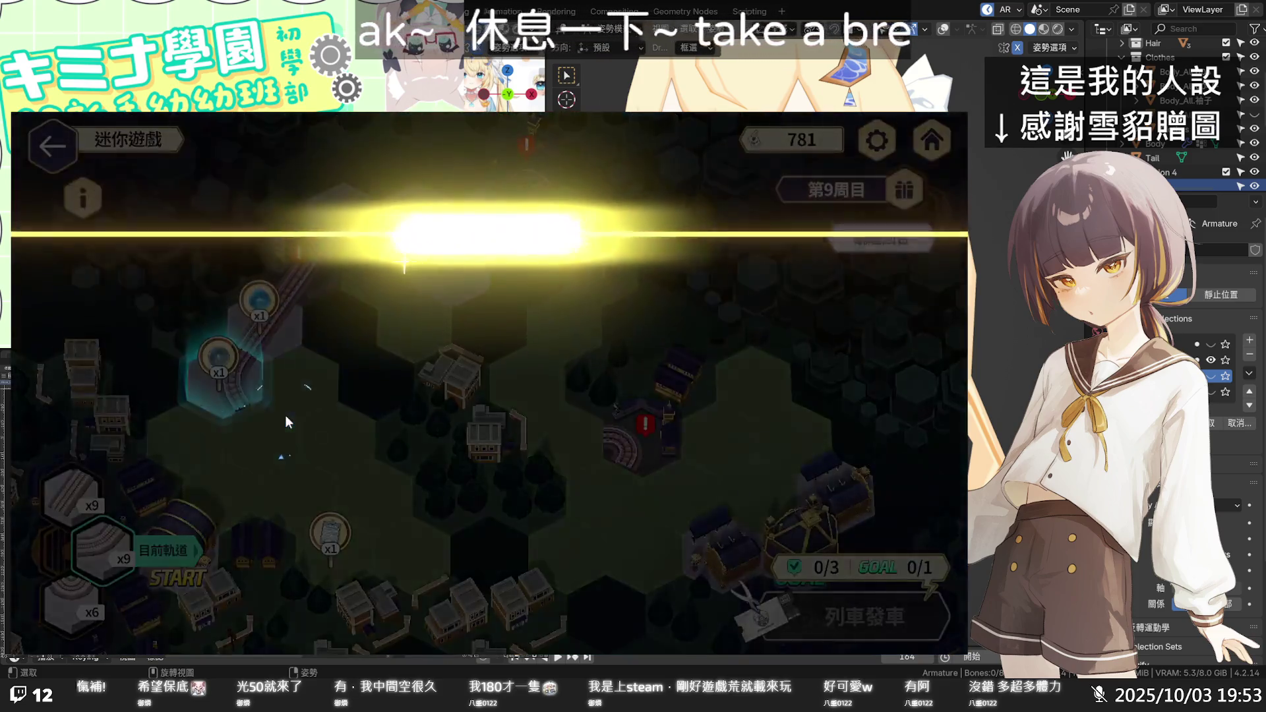
pyautogui.click(432, 552)
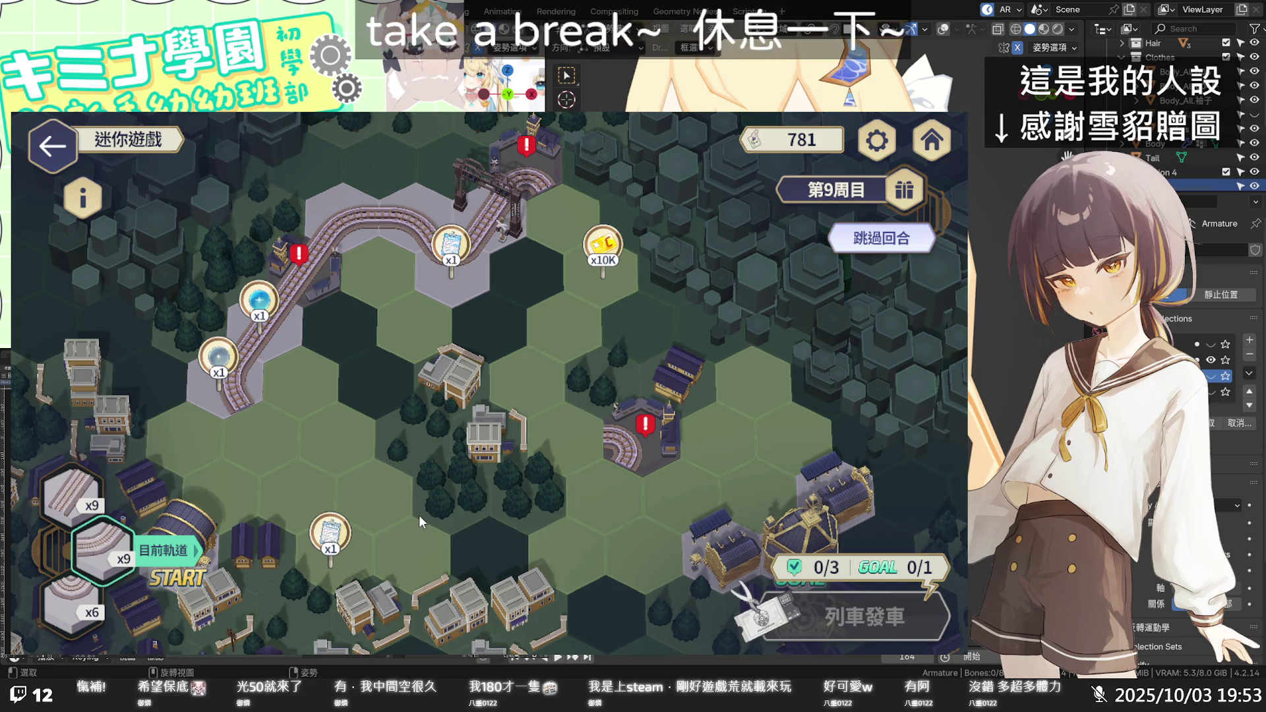
pyautogui.click(212, 497)
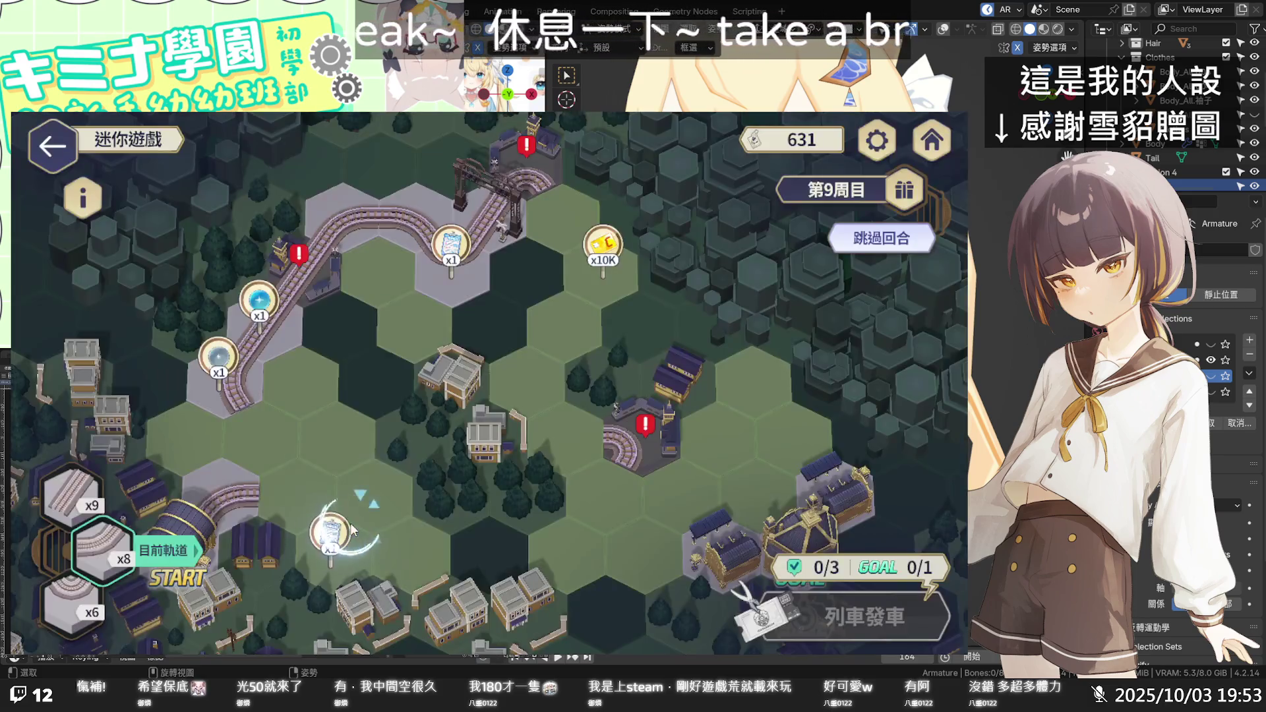
pyautogui.click(294, 535)
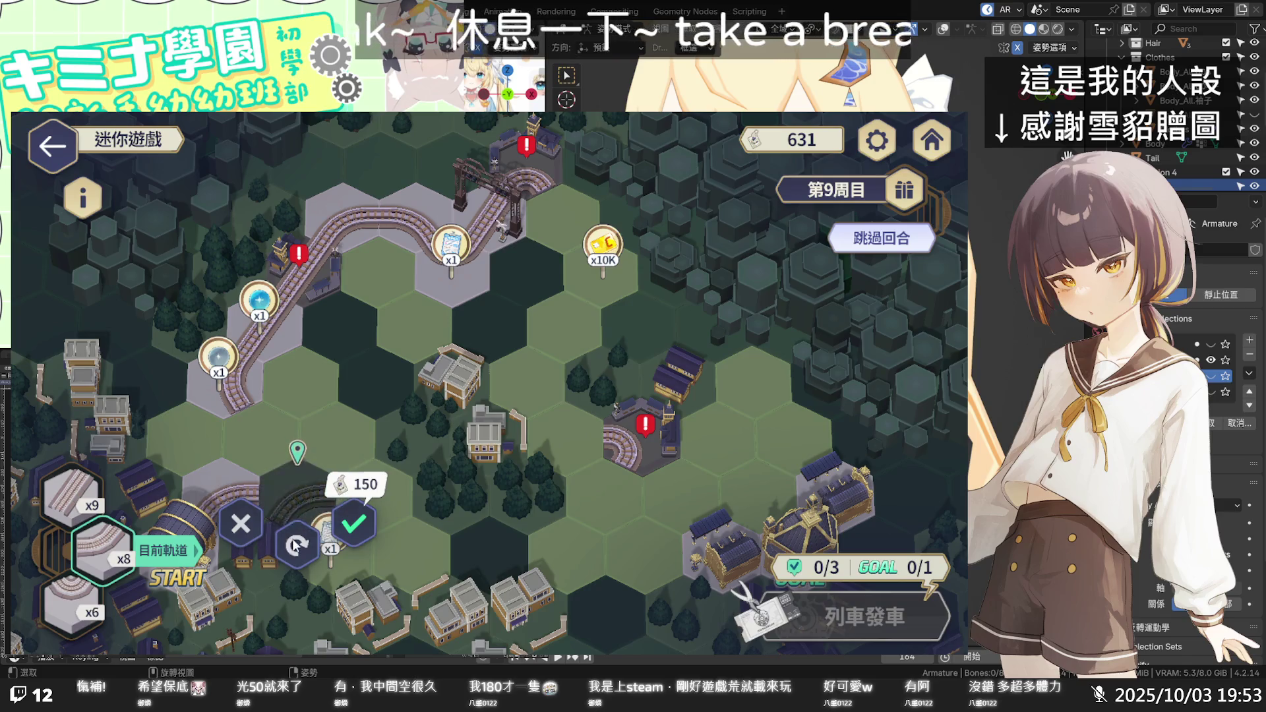
pyautogui.click(349, 520)
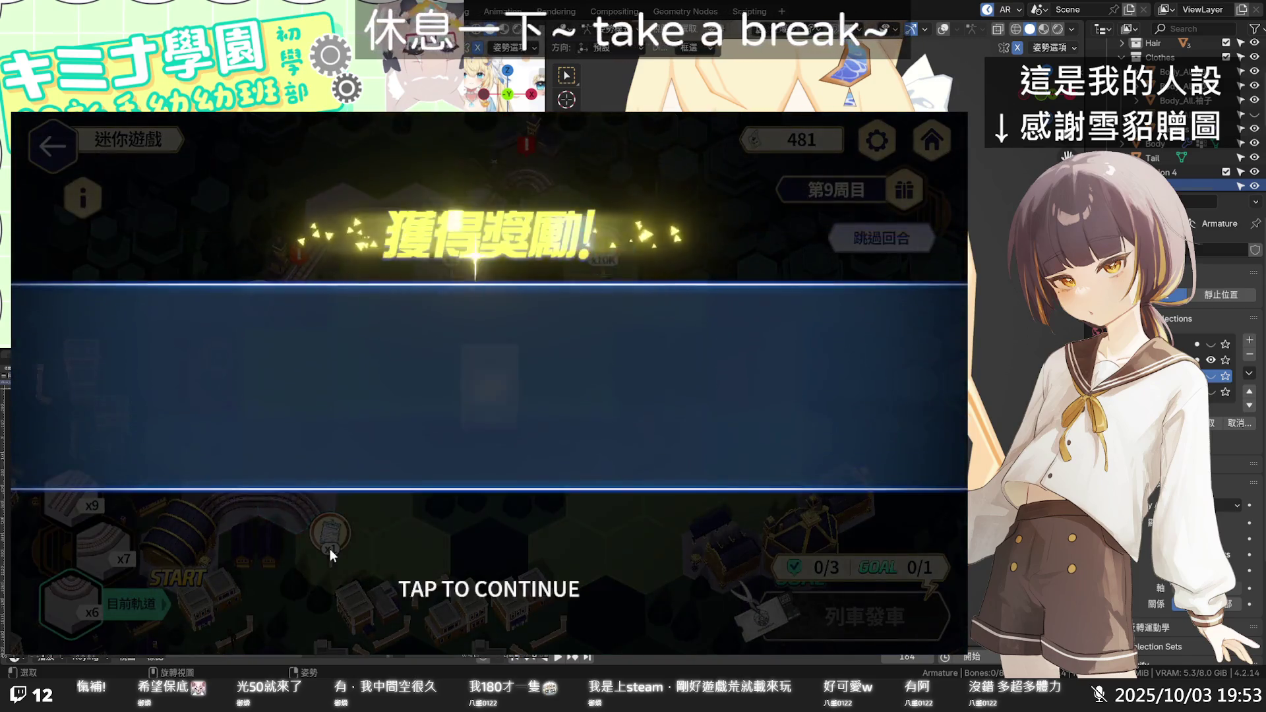
pyautogui.click(330, 550)
# Rotate and place another track tile plus a curved tile, collecting the 5,000-credit reward.
pyautogui.click(348, 556)
pyautogui.click(351, 599)
pyautogui.click(401, 576)
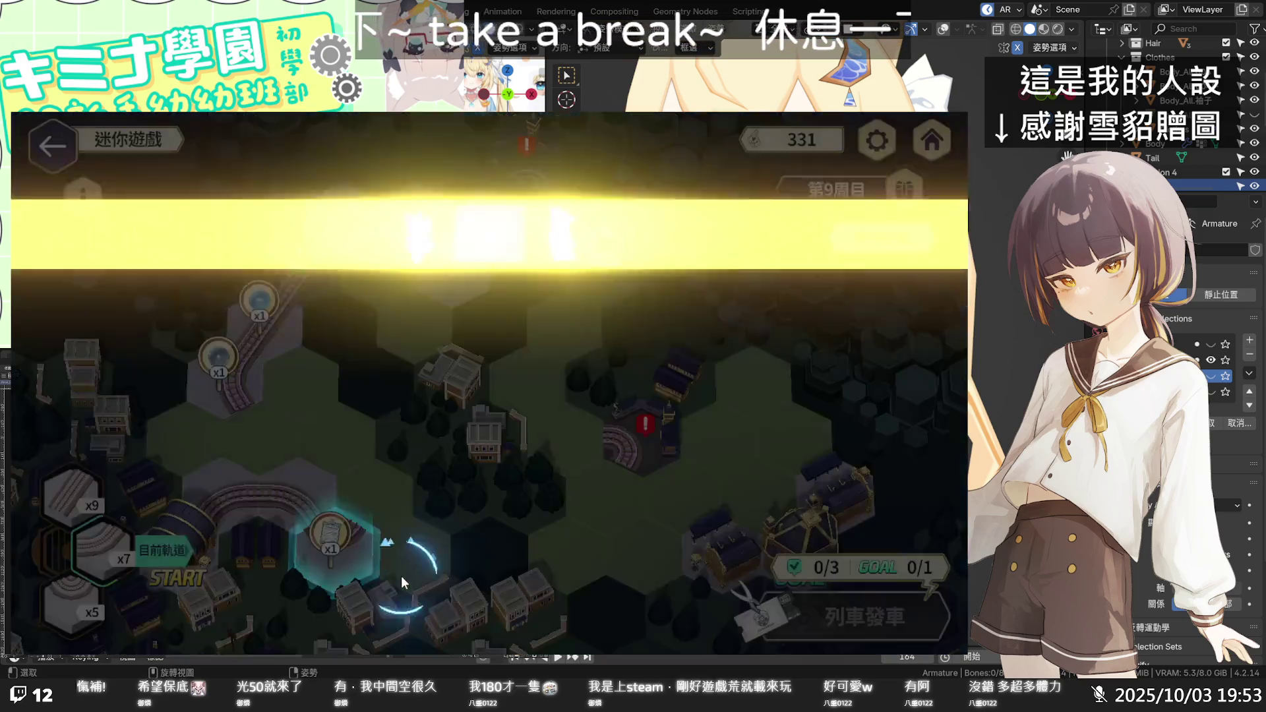
pyautogui.click(484, 532)
pyautogui.click(349, 493)
pyautogui.click(367, 523)
pyautogui.click(439, 504)
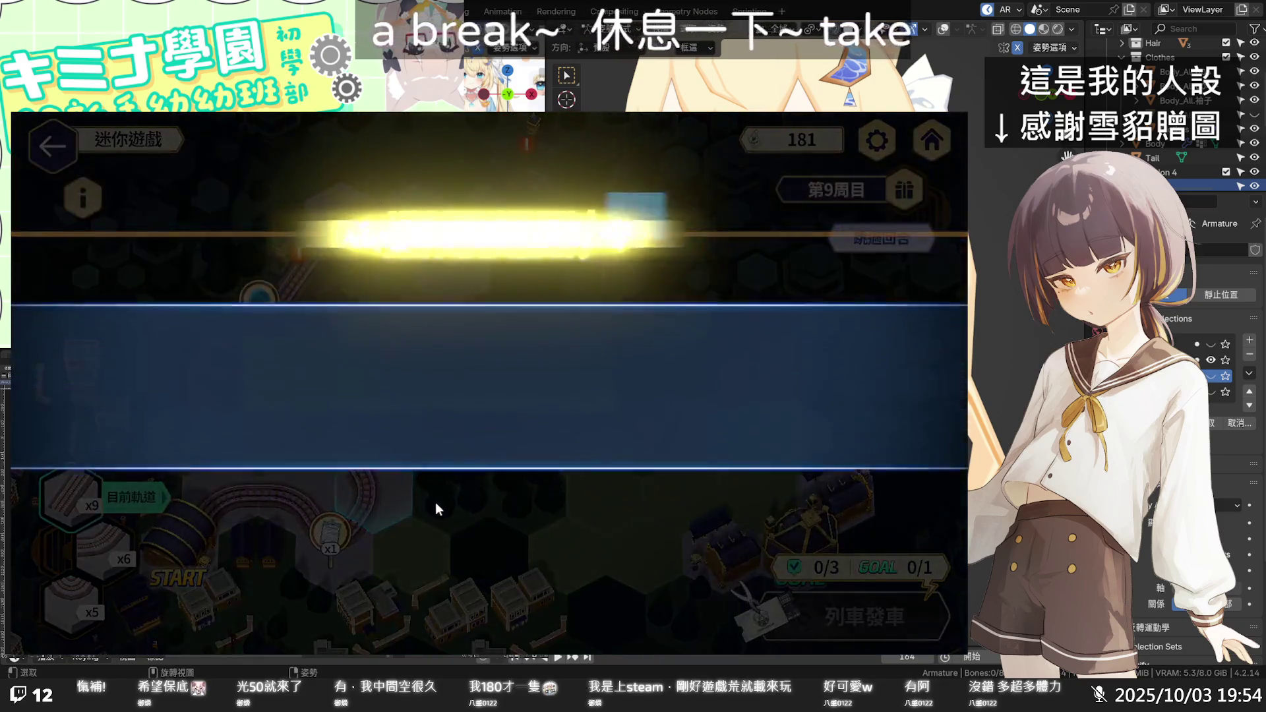
pyautogui.click(526, 516)
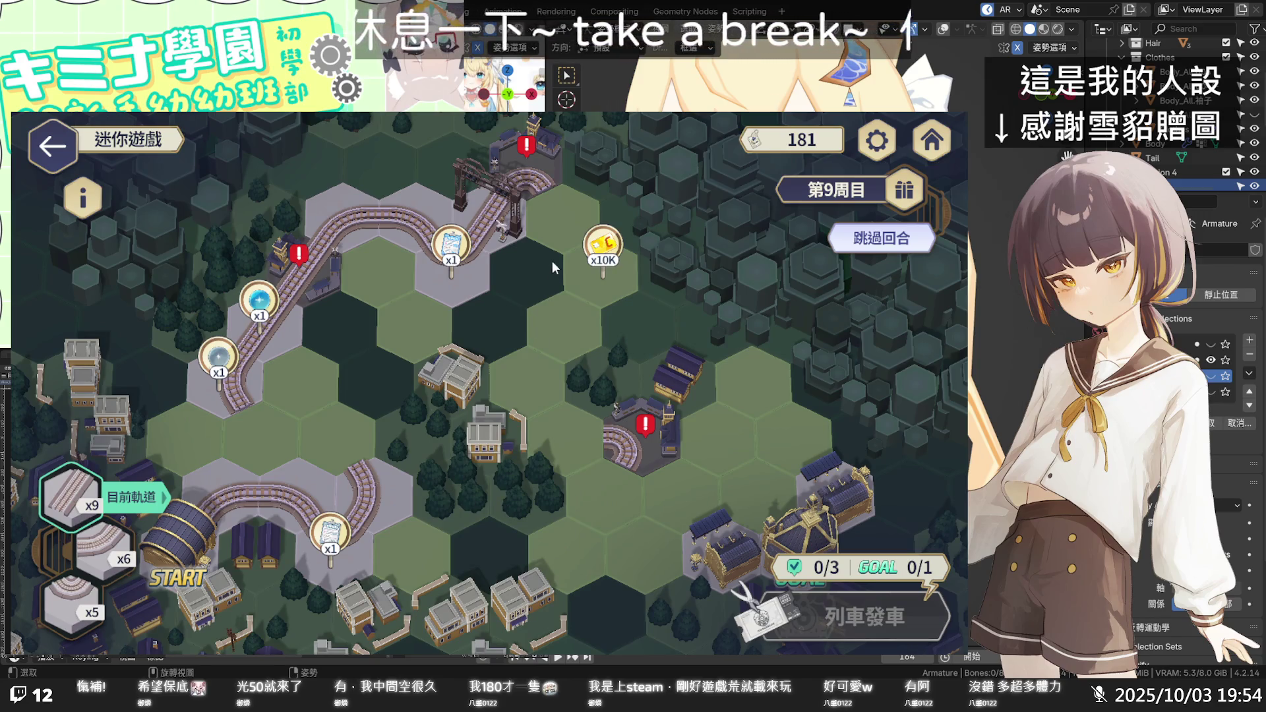
# Lay one more track tile near the top track, then return to the event menu.
pyautogui.click(560, 223)
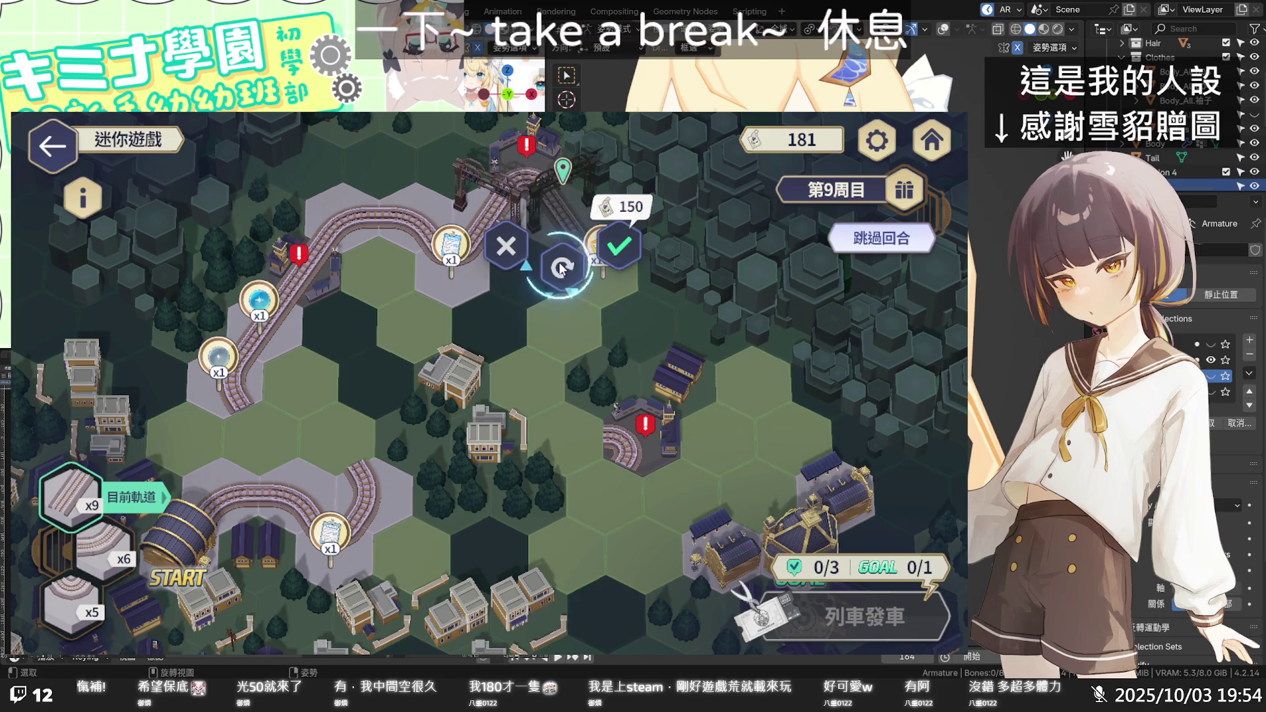
pyautogui.click(619, 250)
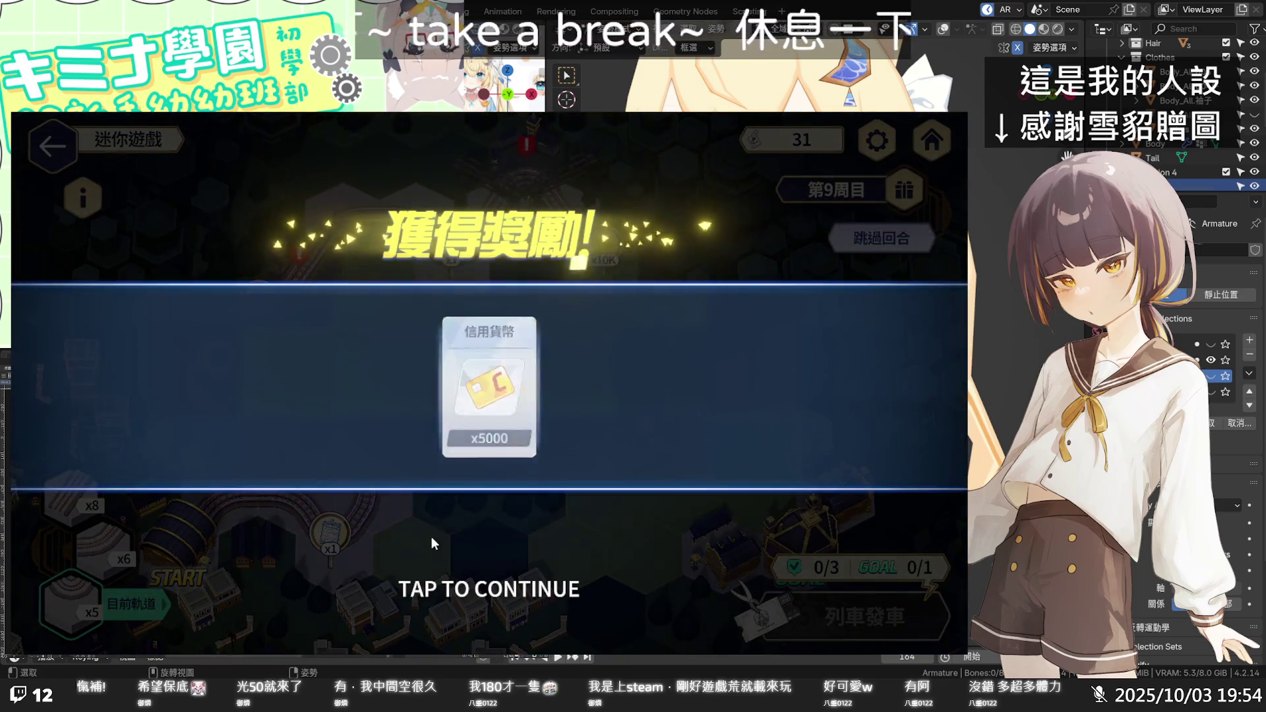
pyautogui.click(431, 543)
pyautogui.click(58, 147)
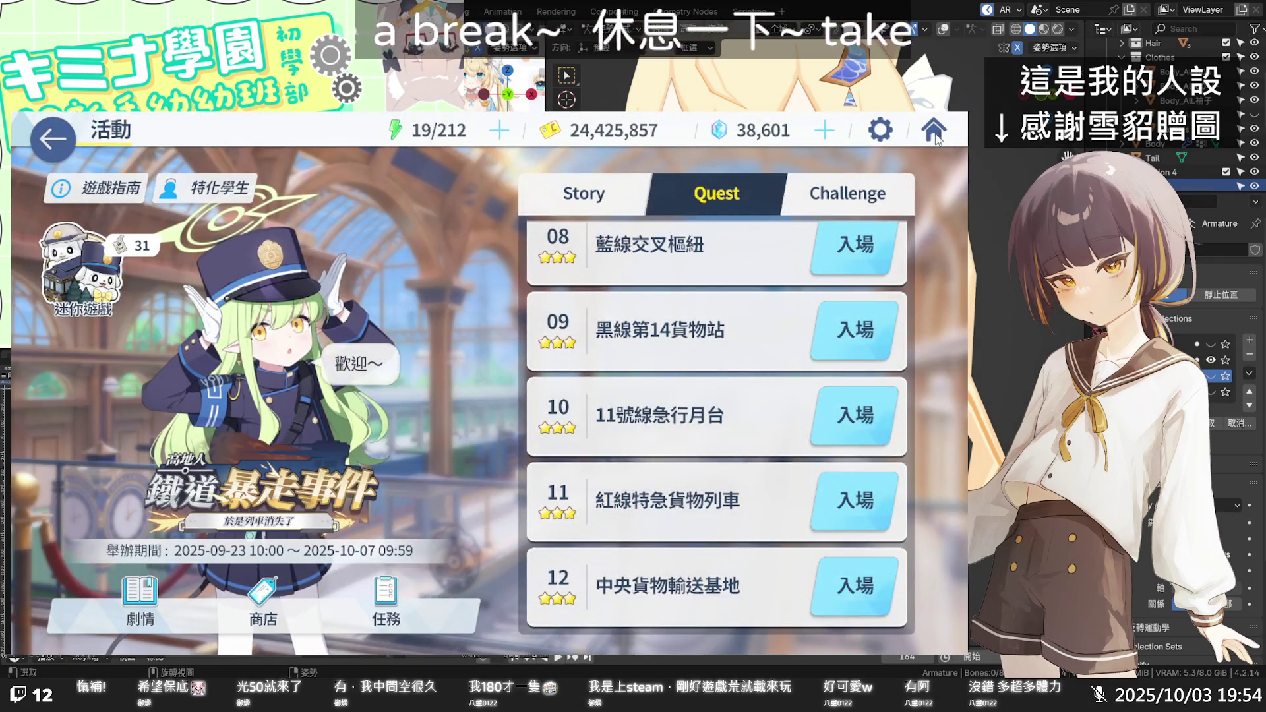
# Open the 戰術大賽 Tactical Challenge and claim its daily and accumulated time rewards.
pyautogui.click(935, 132)
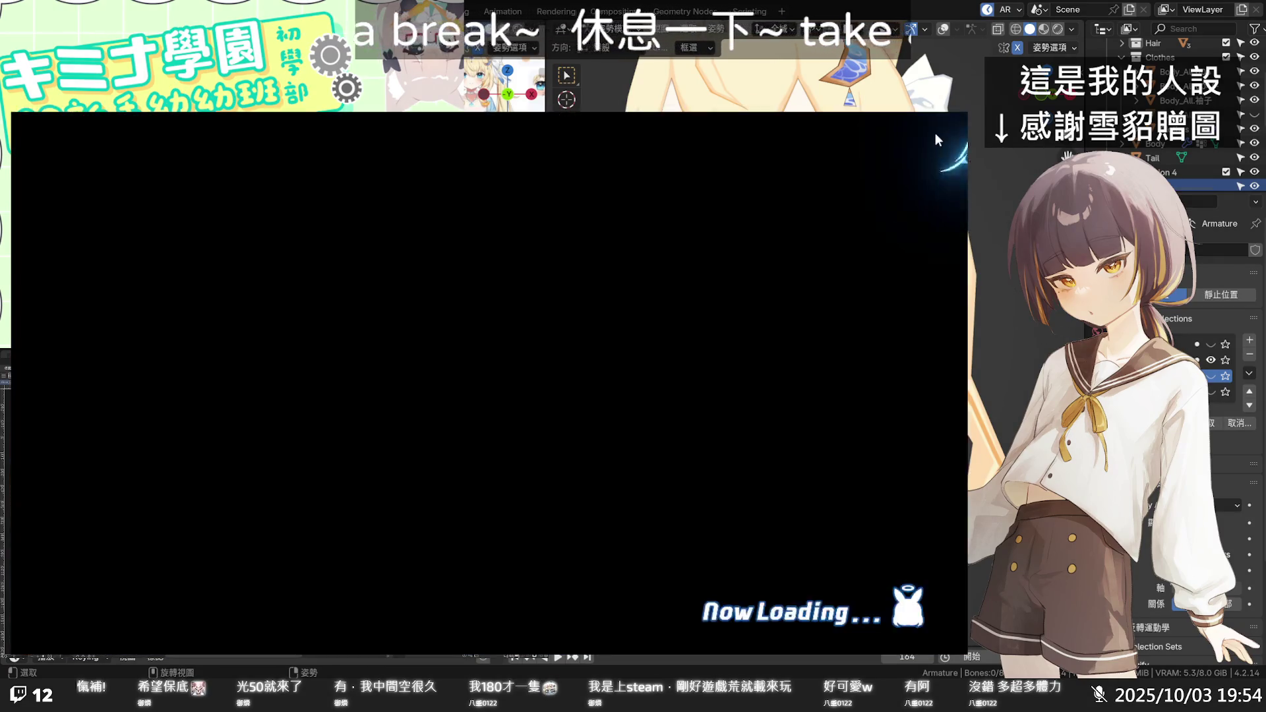
pyautogui.click(873, 541)
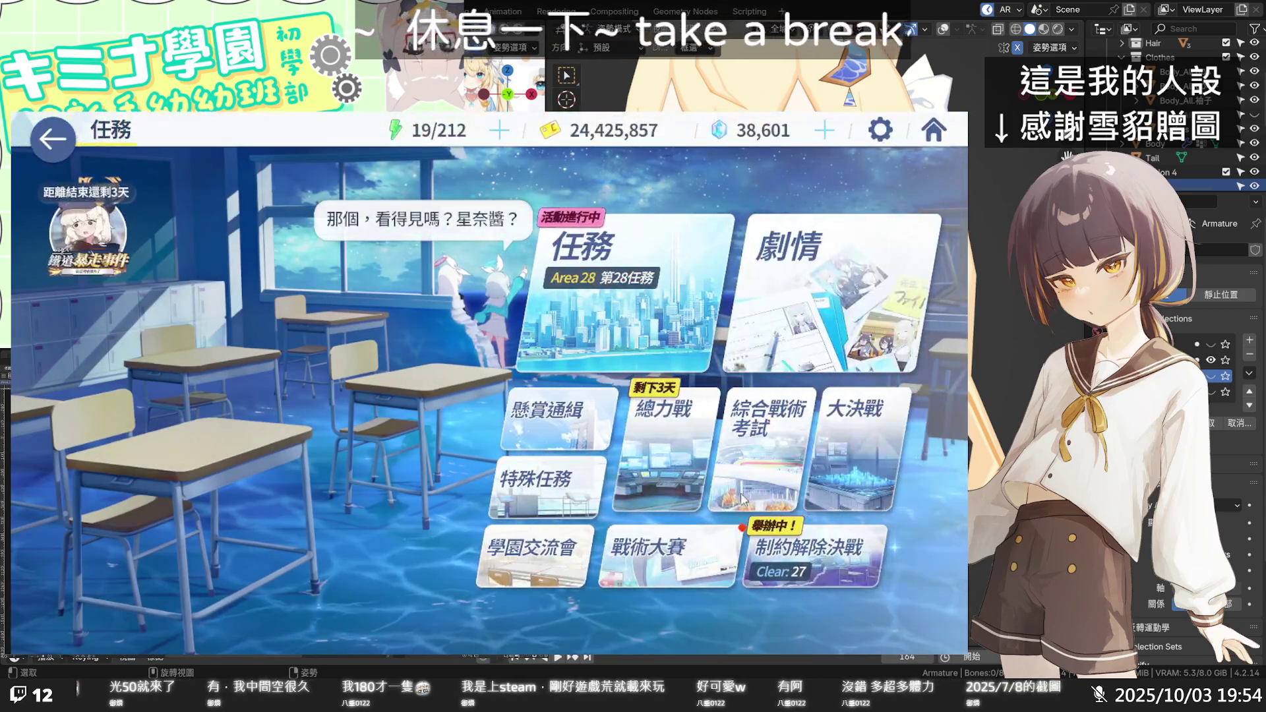
pyautogui.click(679, 547)
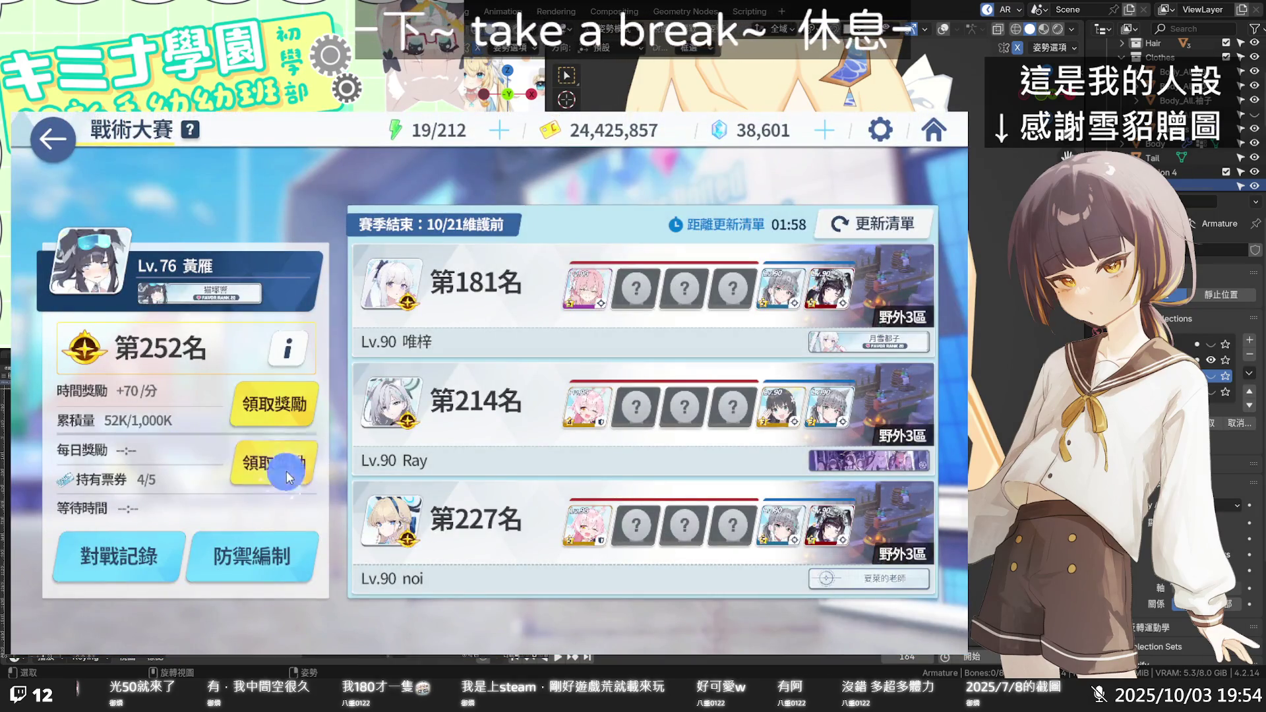
pyautogui.click(286, 469)
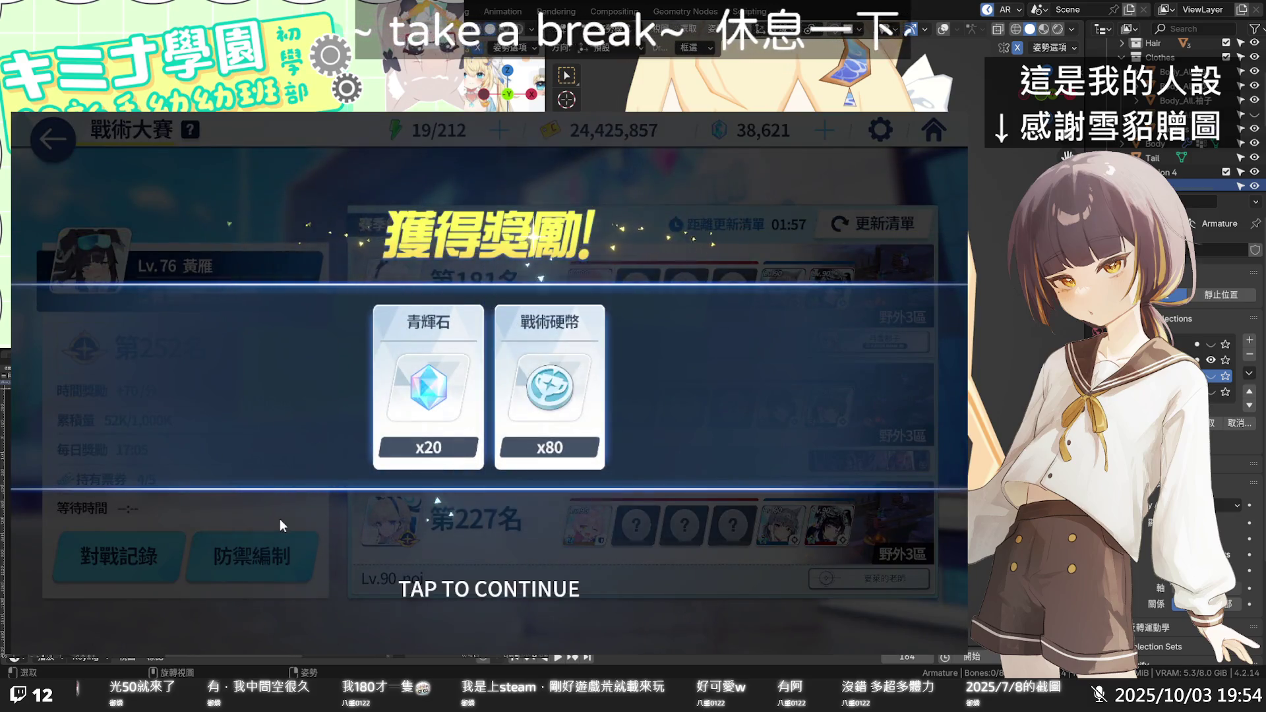
pyautogui.click(280, 520)
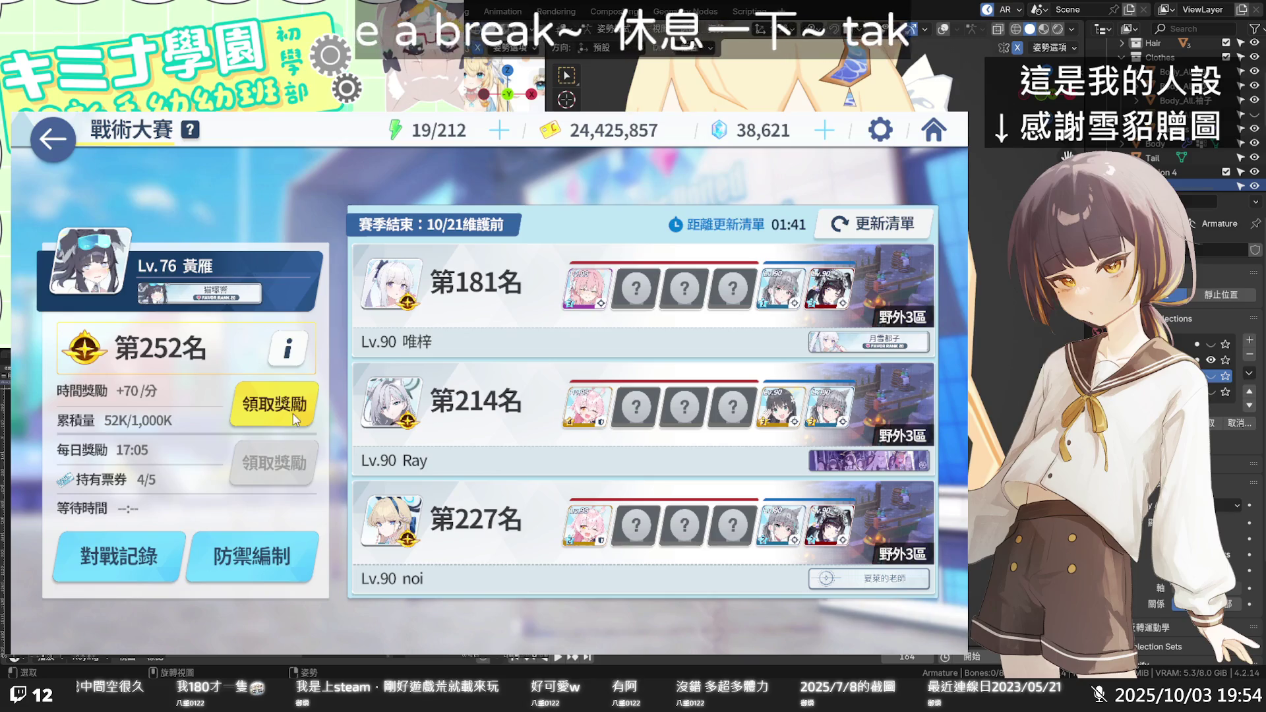
pyautogui.click(295, 420)
pyautogui.click(314, 516)
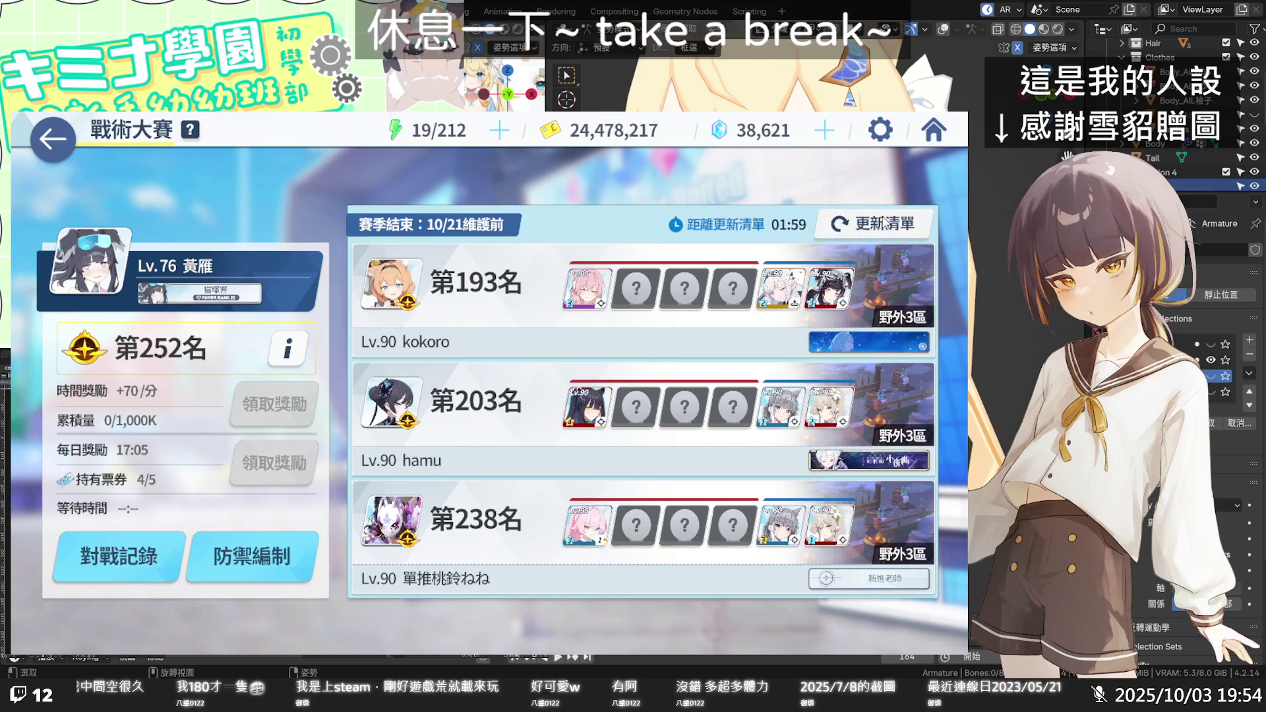
# Fight a Tactical Challenge battle against the rank 193 player, then return to the lobby.
pyautogui.click(394, 306)
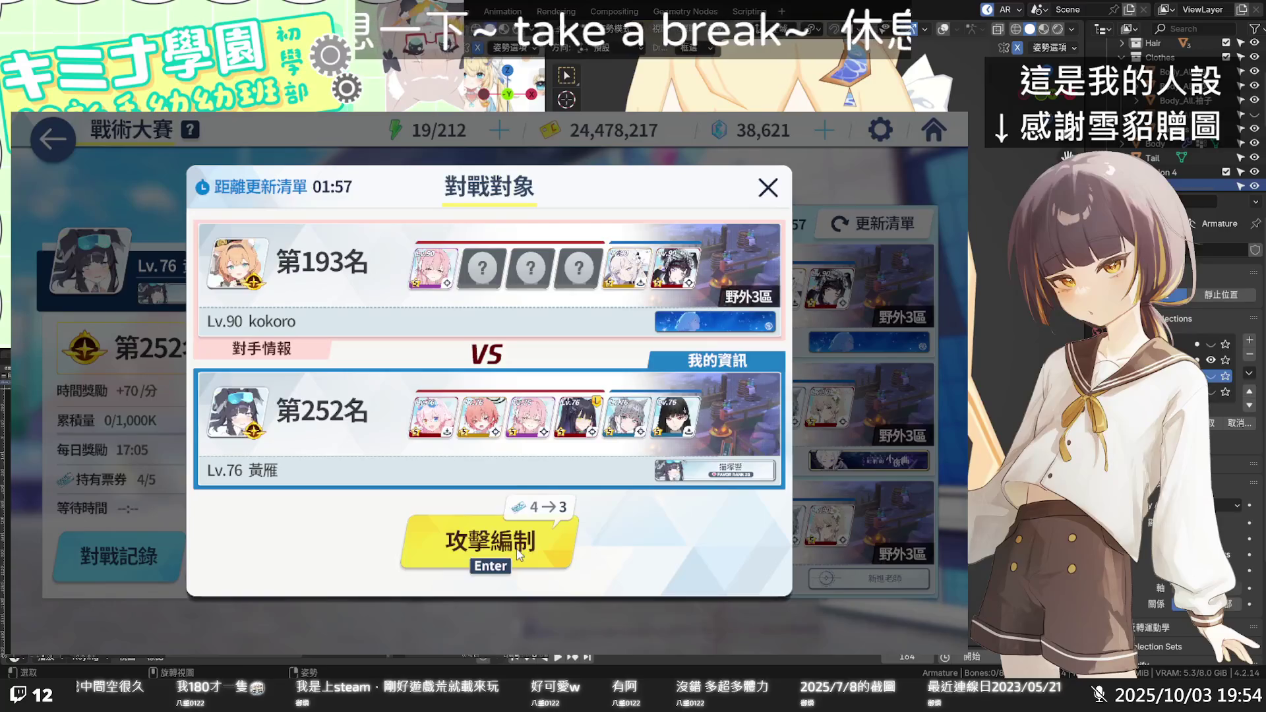
pyautogui.press('Return')
pyautogui.click(856, 615)
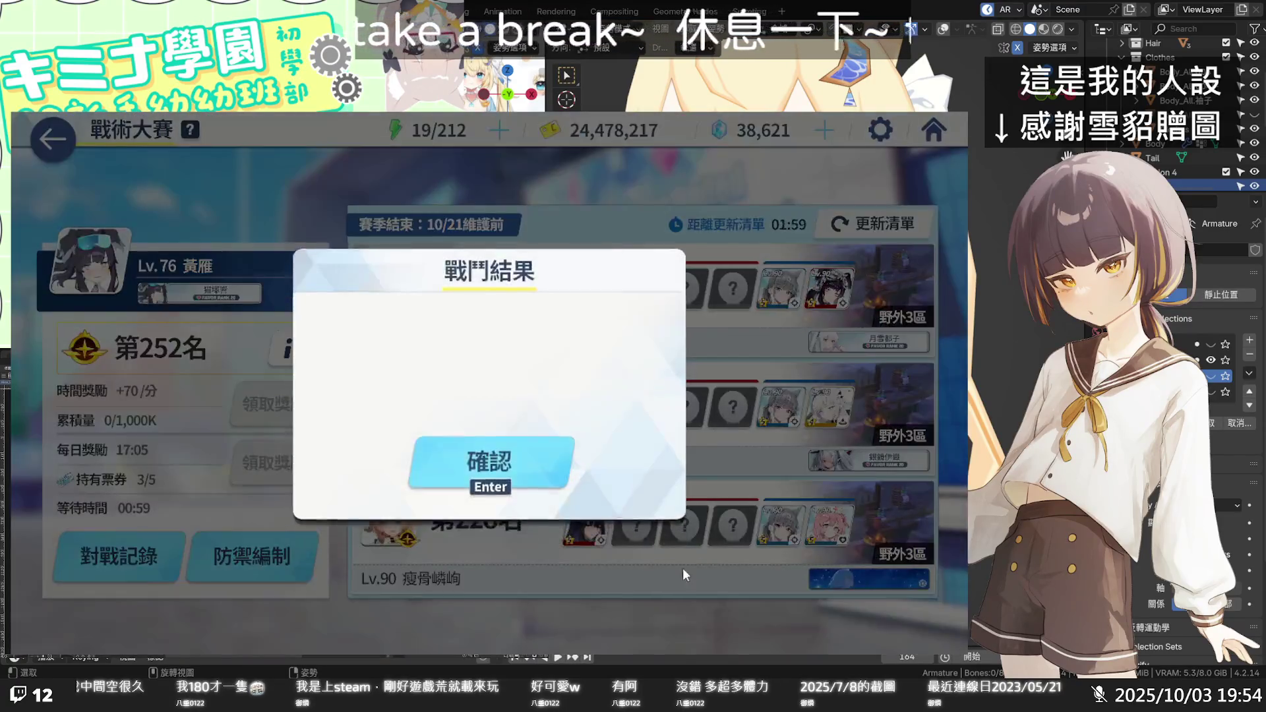
pyautogui.click(521, 487)
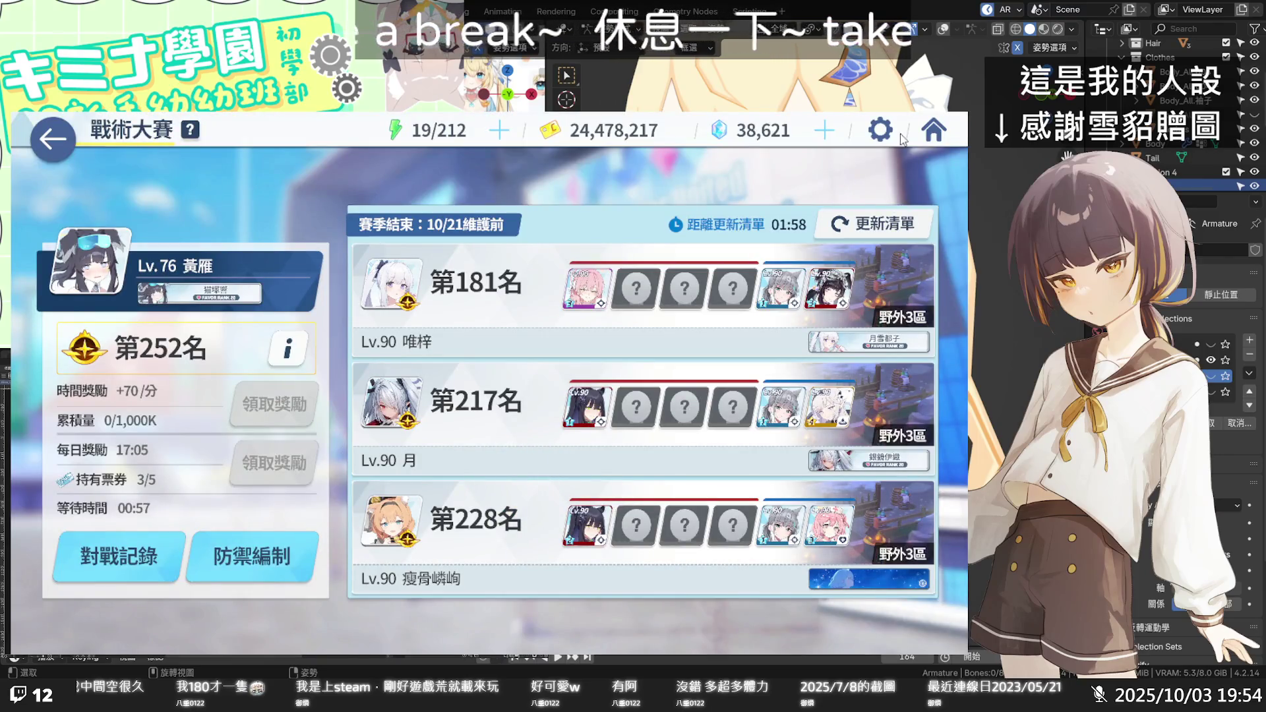
pyautogui.click(932, 137)
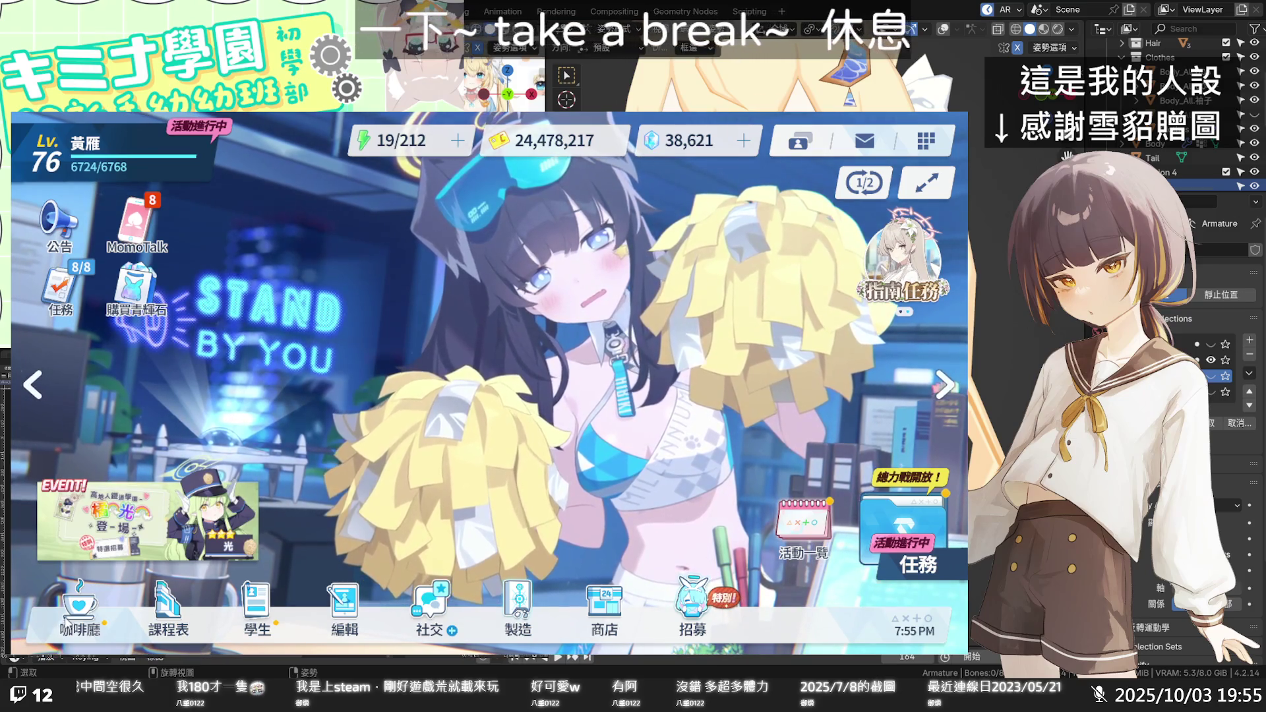
# Visit the 咖啡廳 café from the lobby, then go back to the home screen.
pyautogui.click(87, 631)
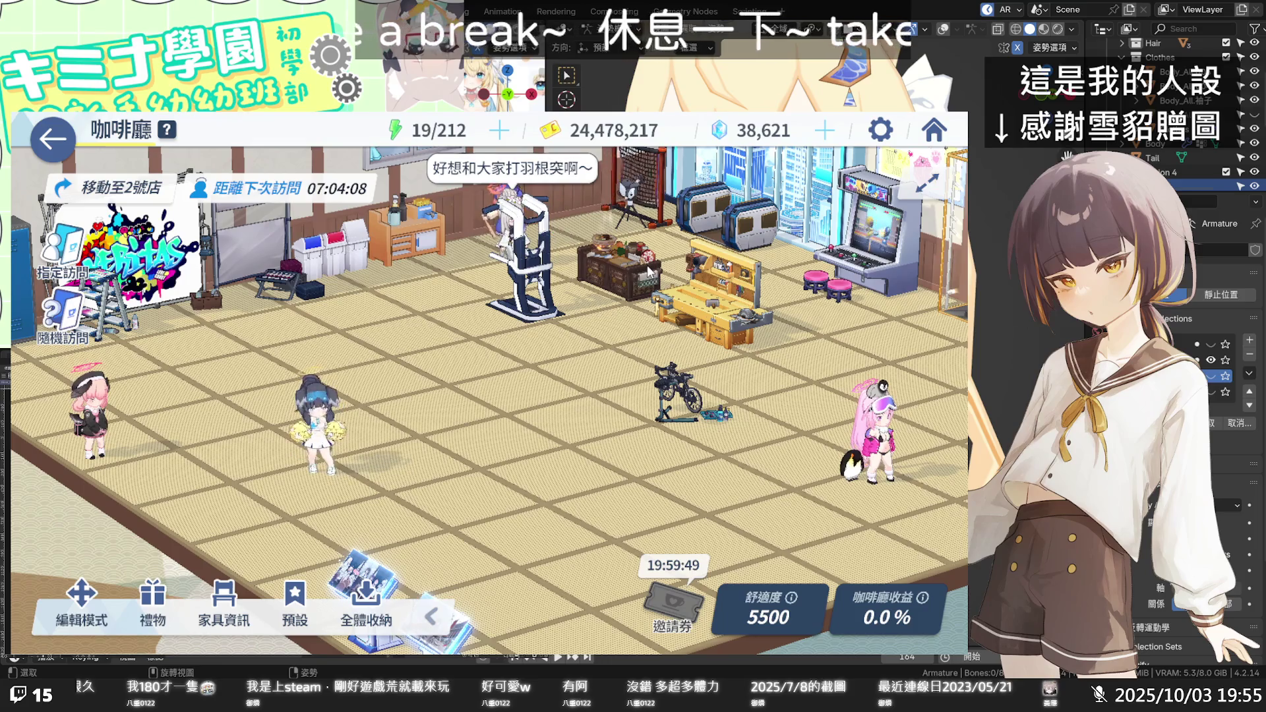
pyautogui.click(937, 136)
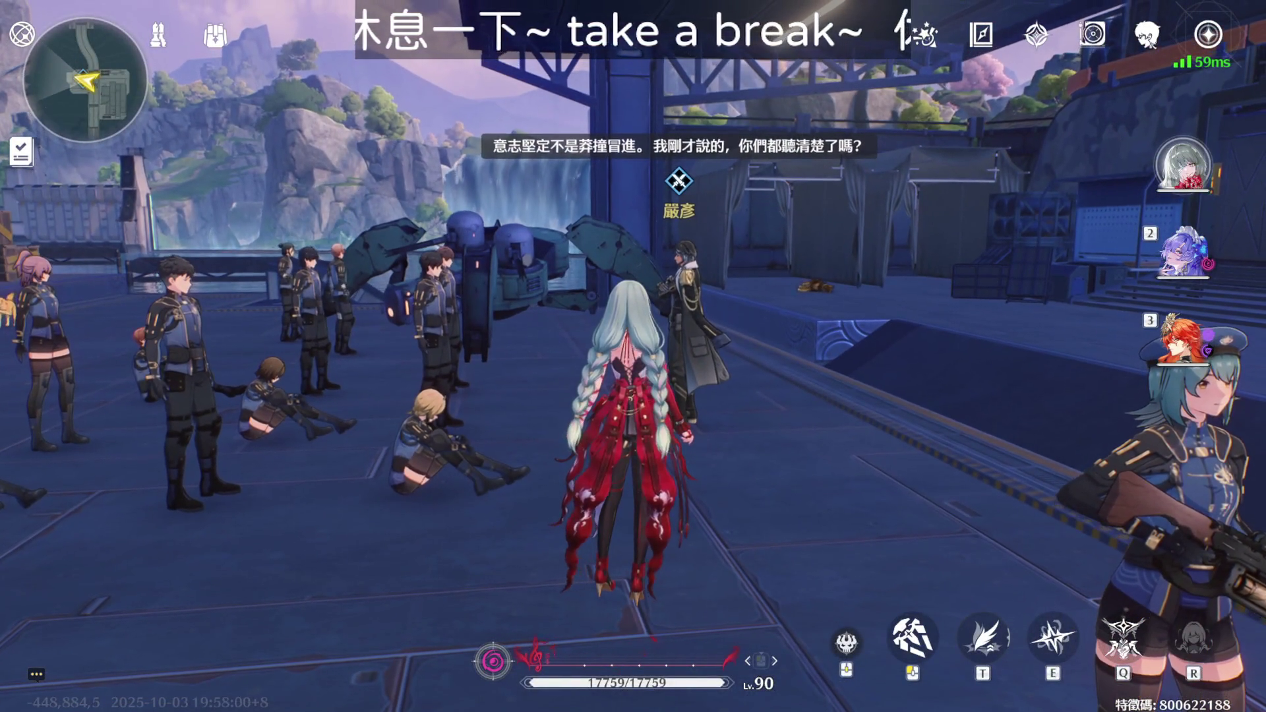
# Browse the 週期挑戰 lists for 無音清剿, 討伐強敵 and 模擬領域, then close them.
pyautogui.press('Escape')
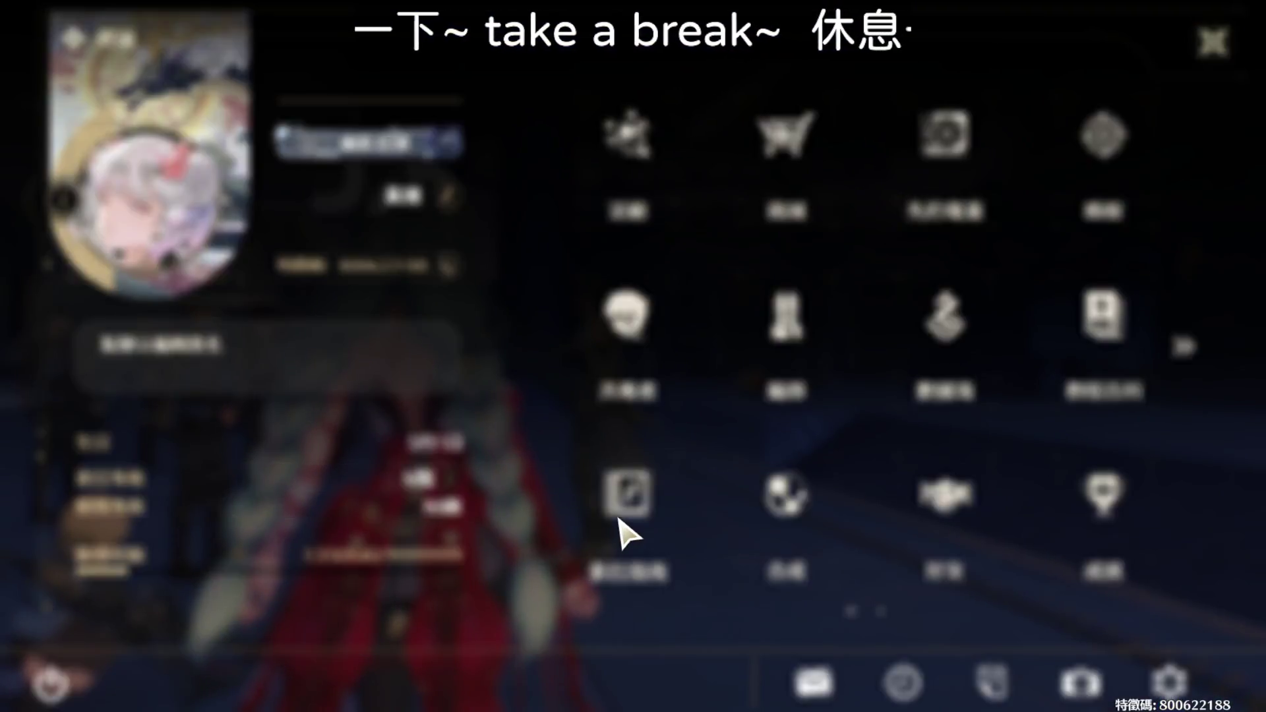
pyautogui.click(623, 508)
pyautogui.click(390, 359)
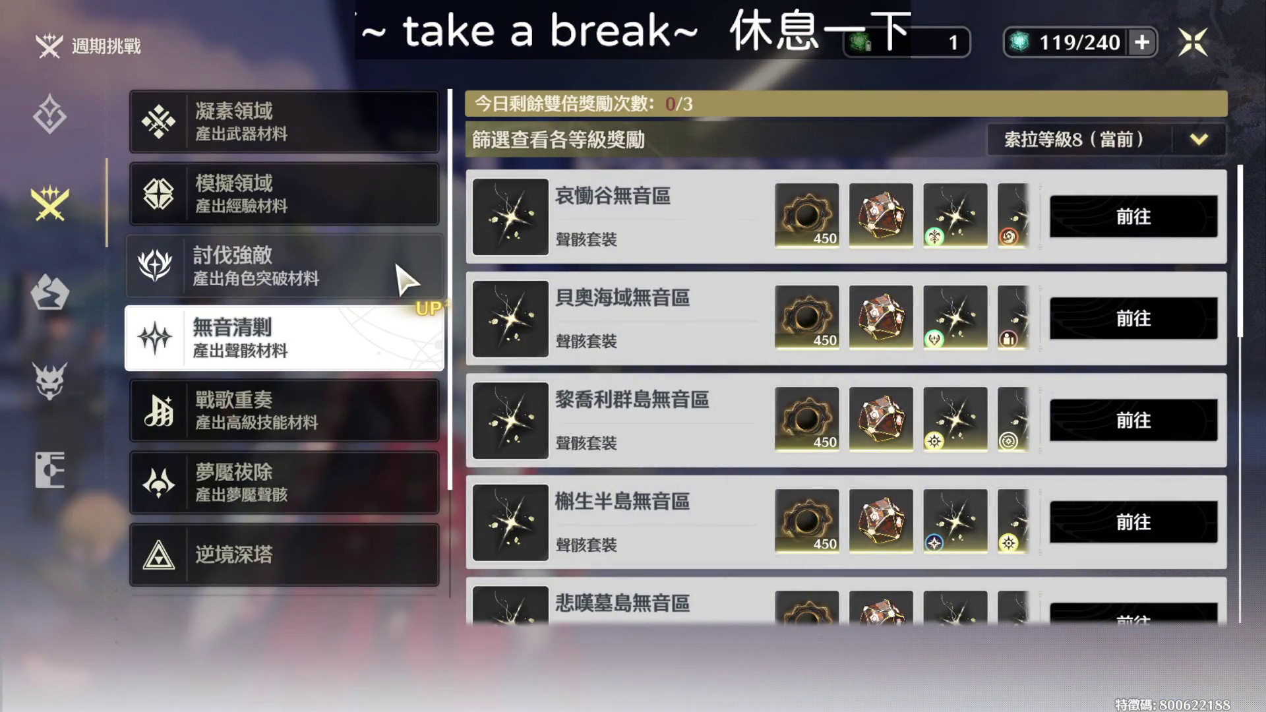
pyautogui.click(404, 281)
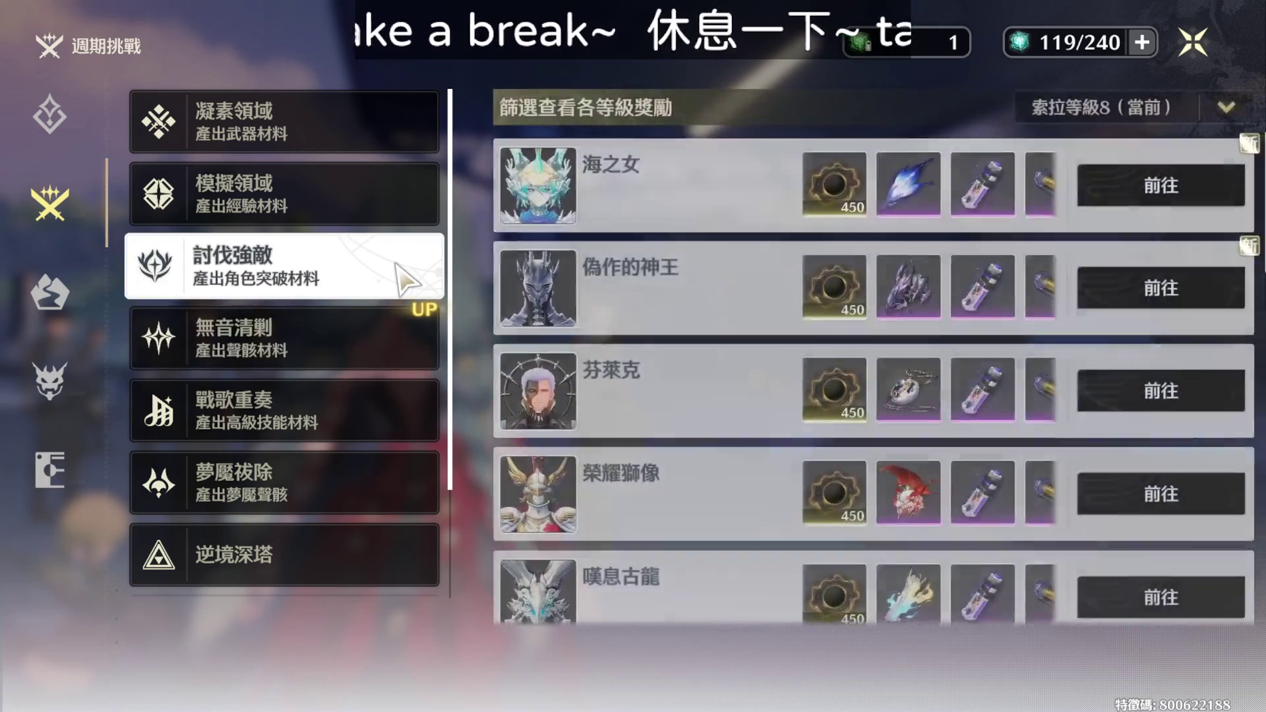
pyautogui.click(402, 194)
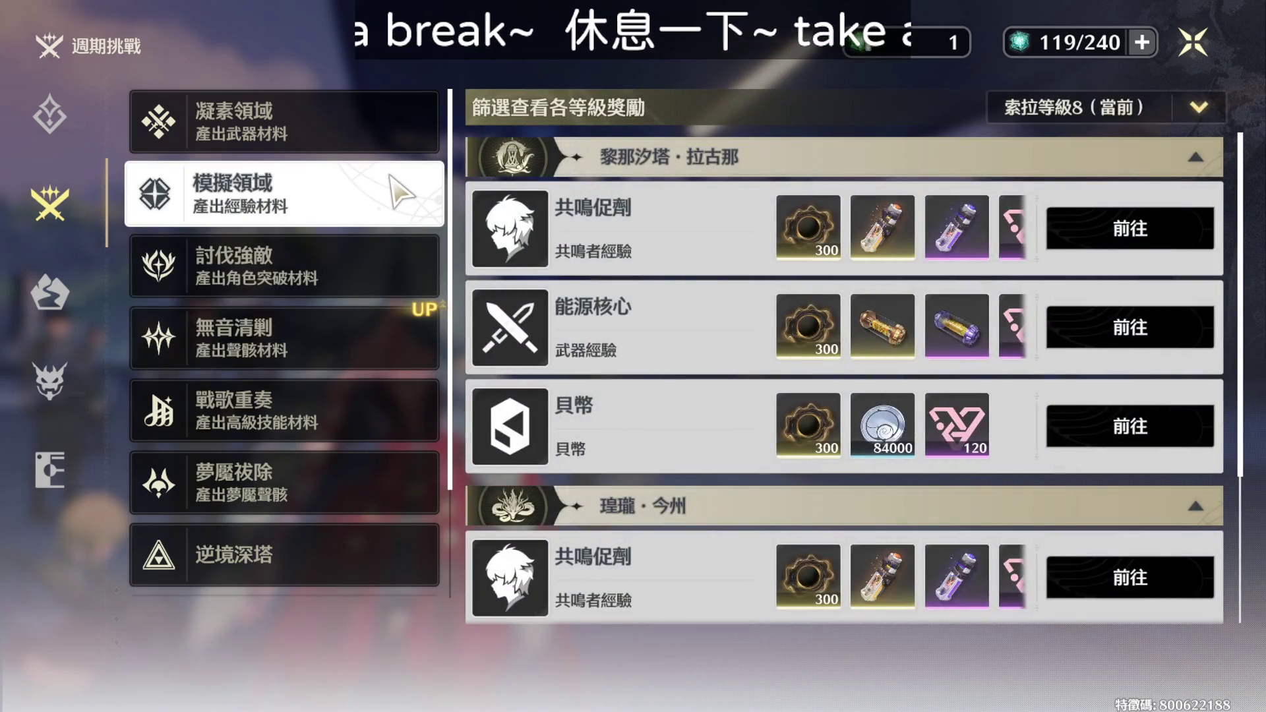
pyautogui.press('Escape')
pyautogui.press('Escape')
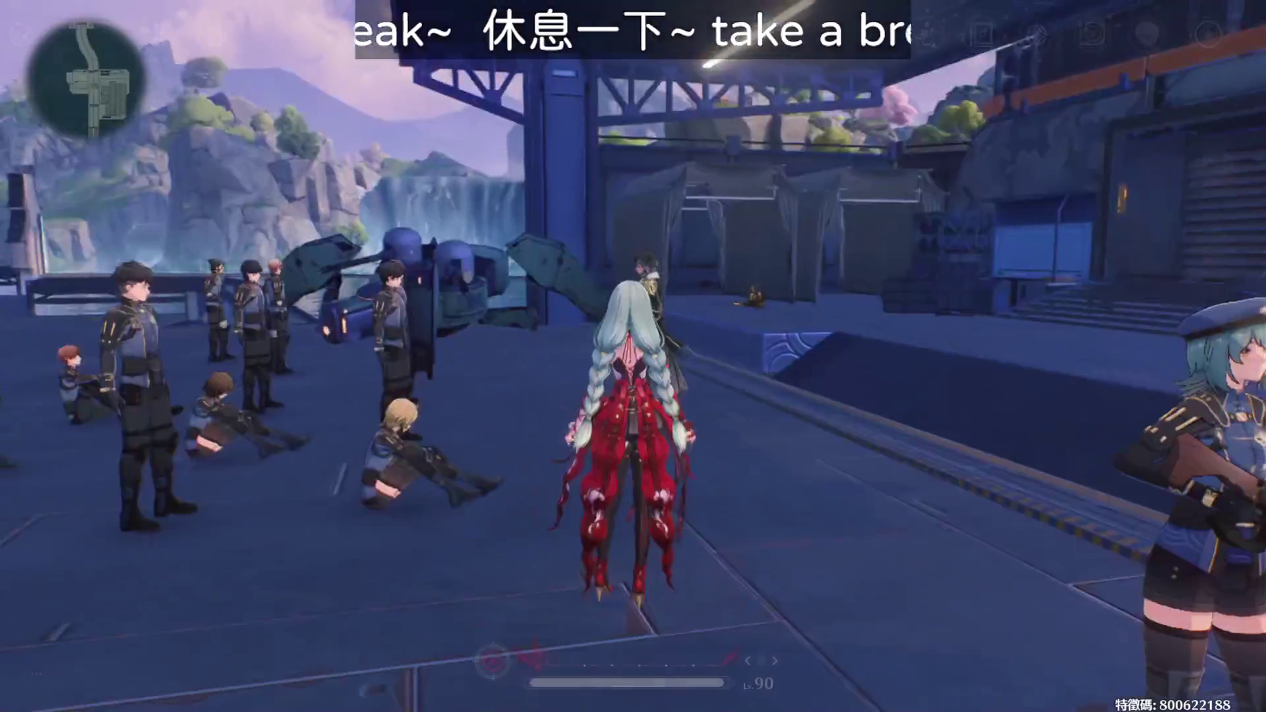
# Talk to 嚴彥 and choose 進入模擬訓練場 to enter the simulation training ground.
pyautogui.press('f')
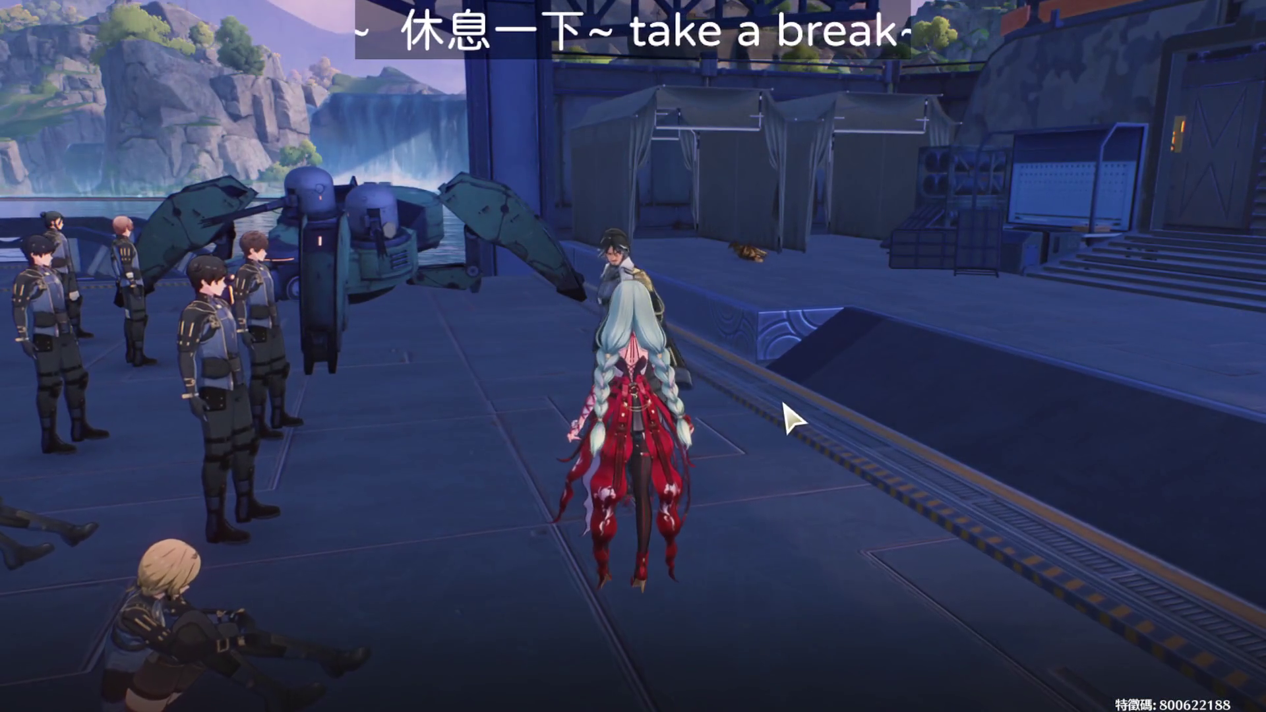
pyautogui.click(943, 386)
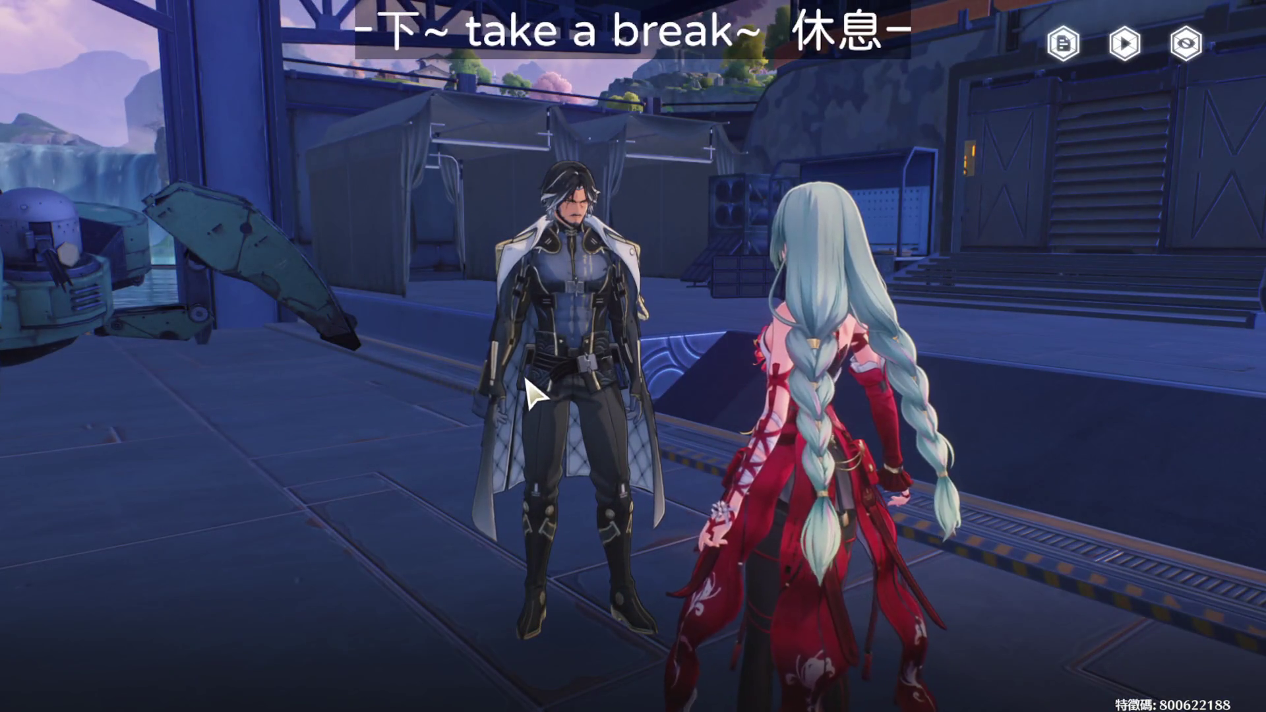
pyautogui.click(531, 395)
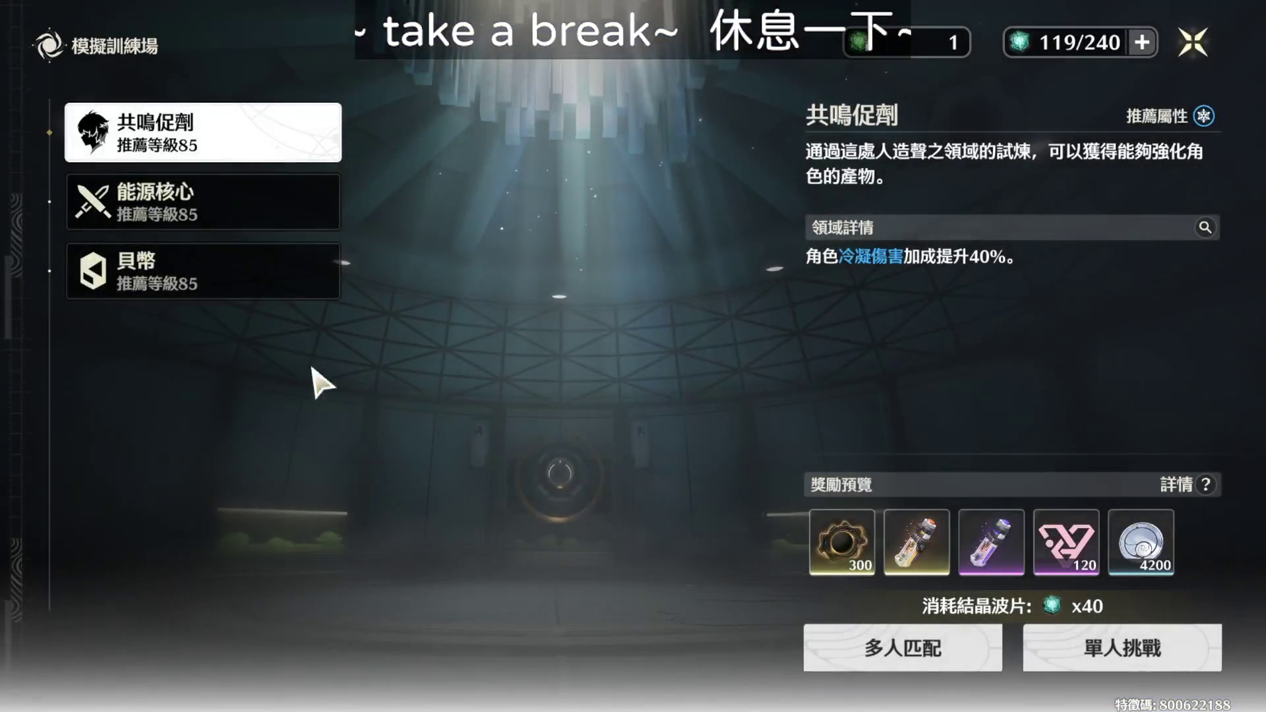
# Start a solo 貝幣 training challenge with team 5.
pyautogui.click(332, 290)
pyautogui.click(1154, 643)
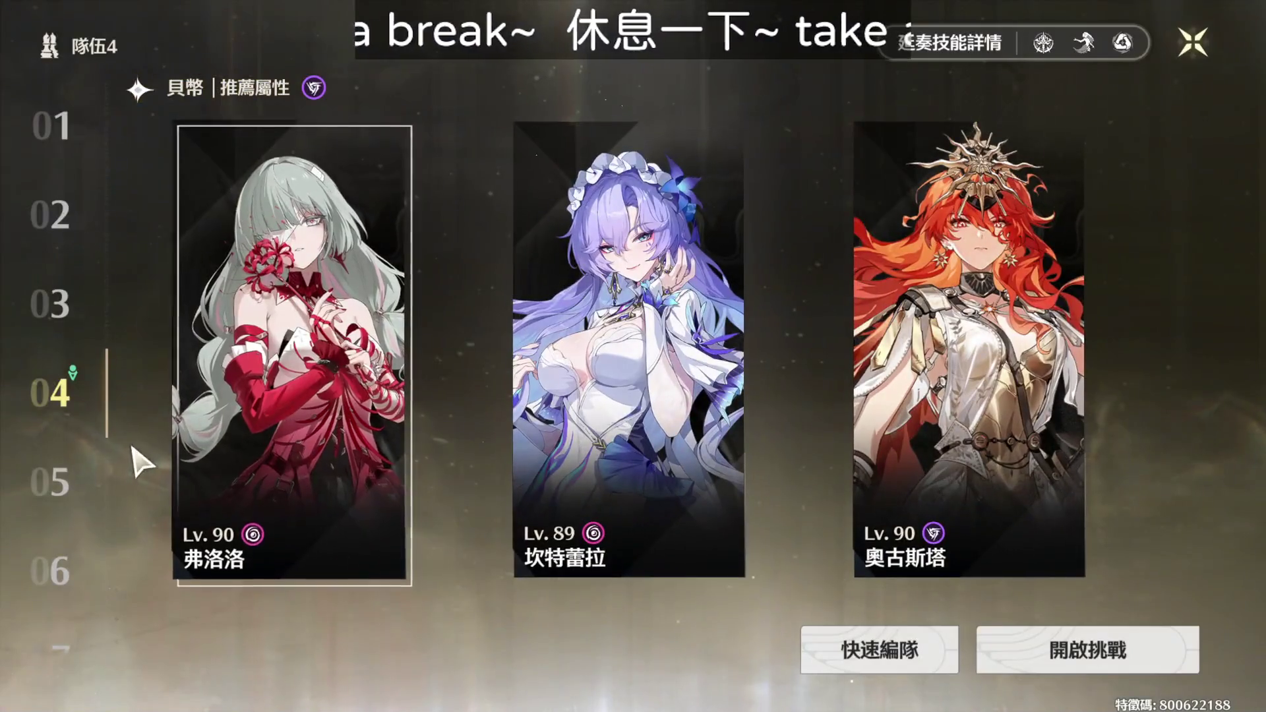
pyautogui.click(124, 480)
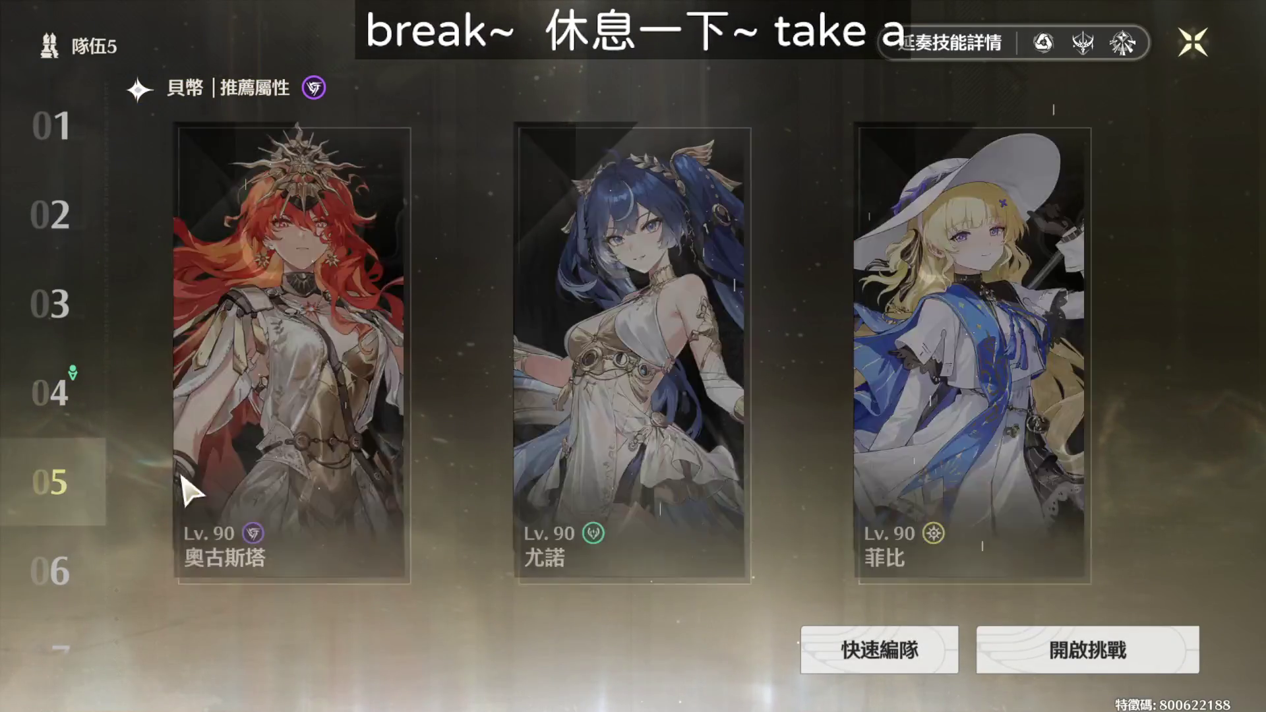
pyautogui.click(1037, 659)
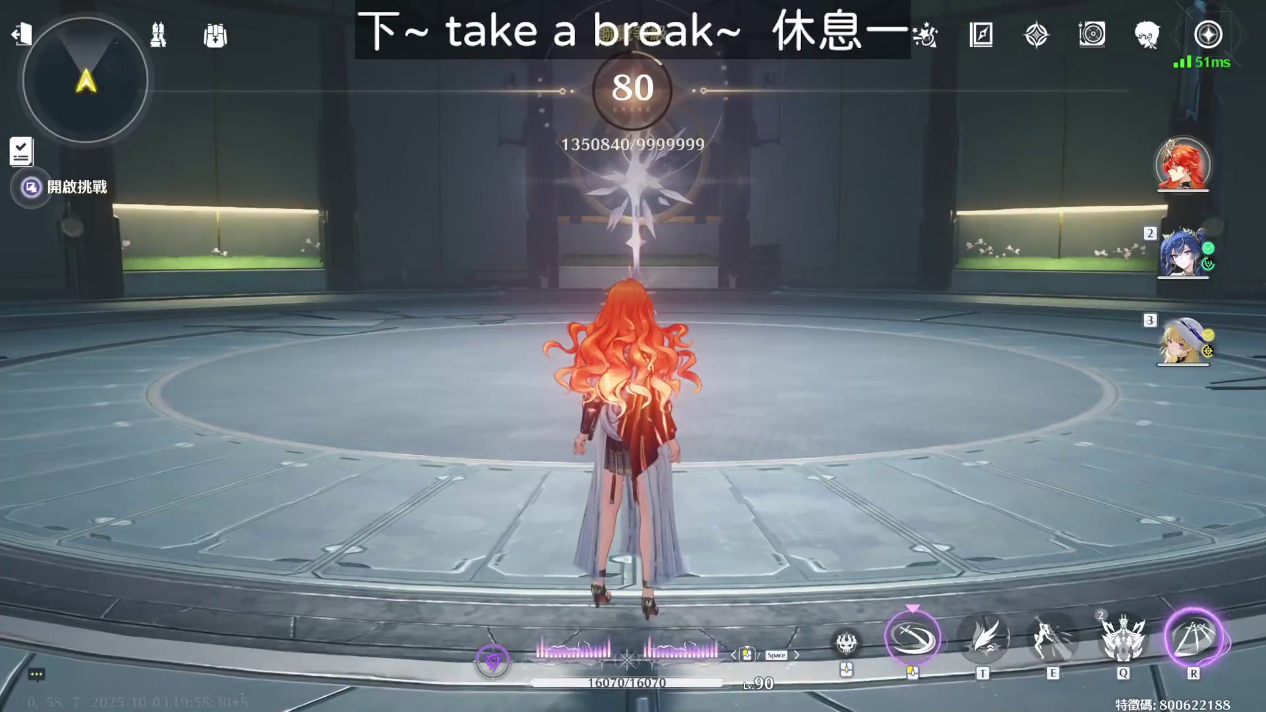
# Defeat all enemies, claim the double reward for 80 crystals, and leave the domain.
pyautogui.press('w')
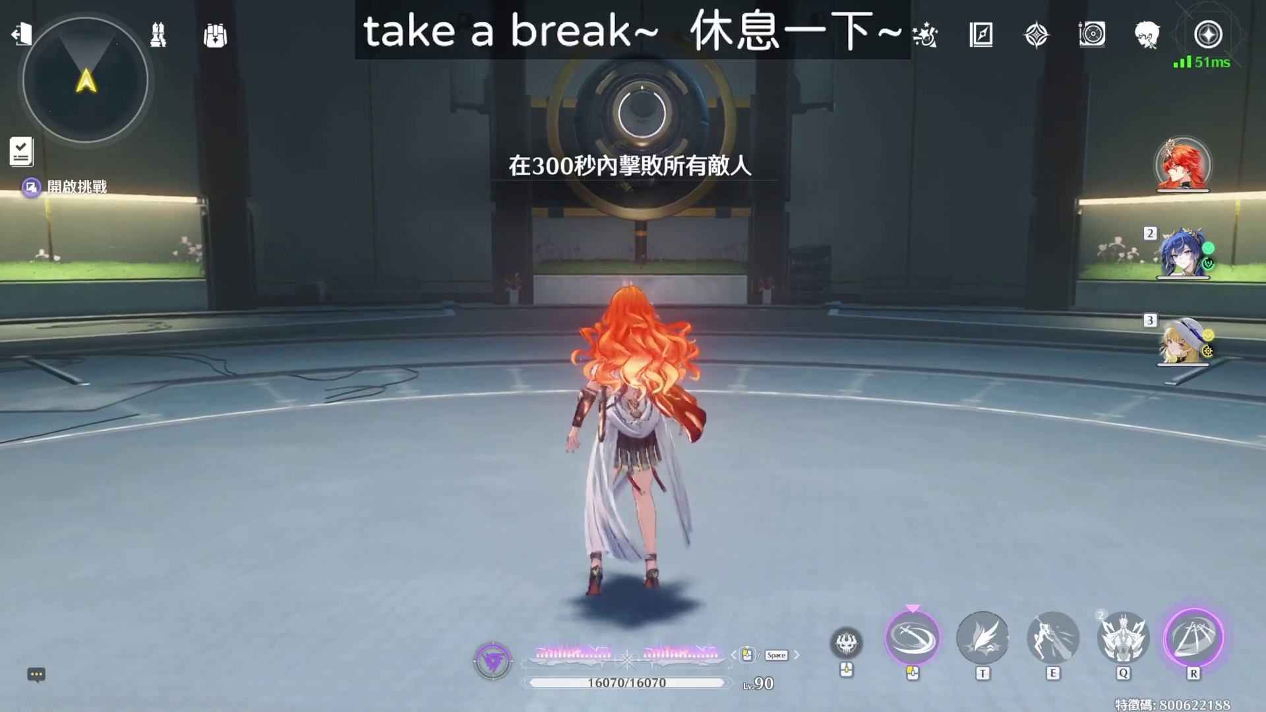
pyautogui.press('e')
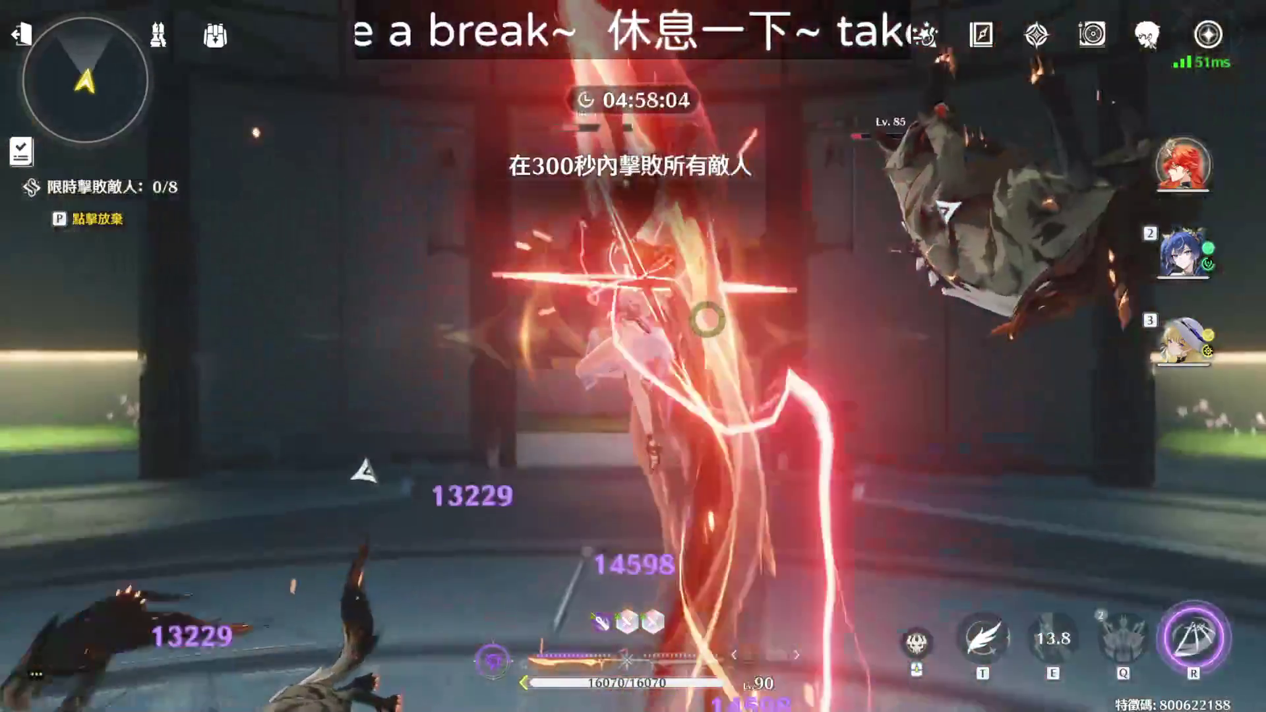
pyautogui.press('r')
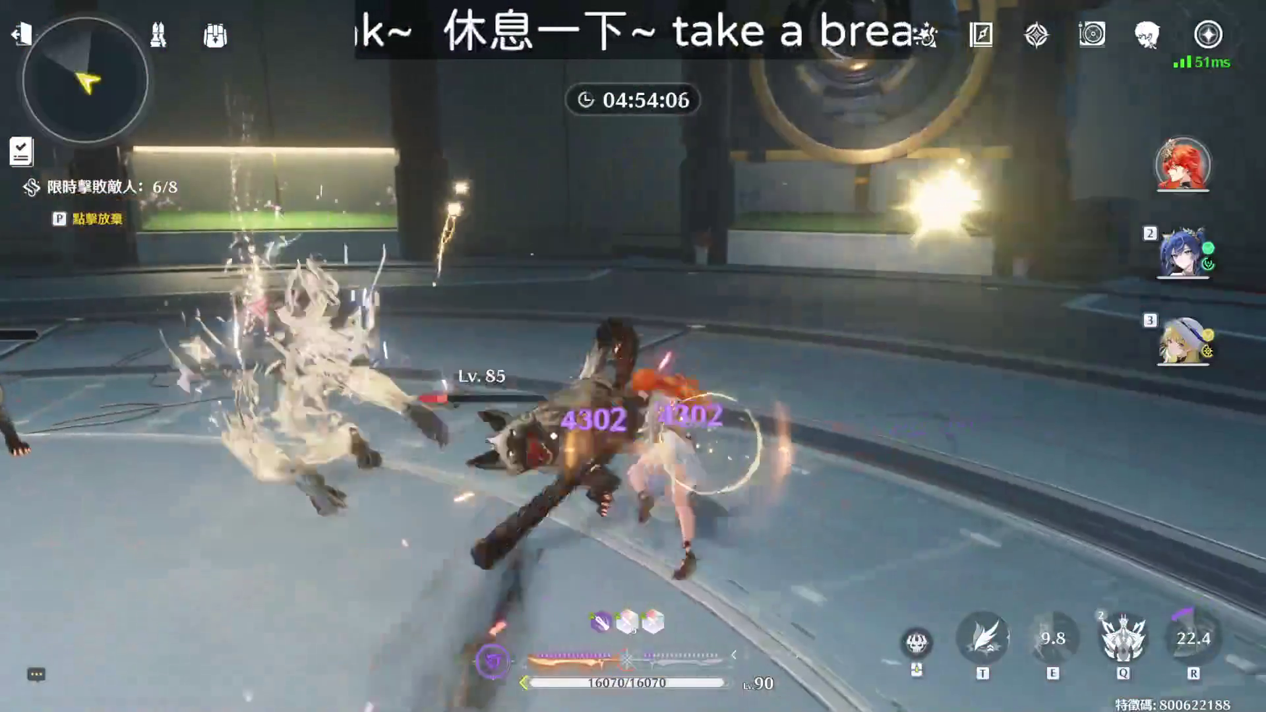
pyautogui.press('q')
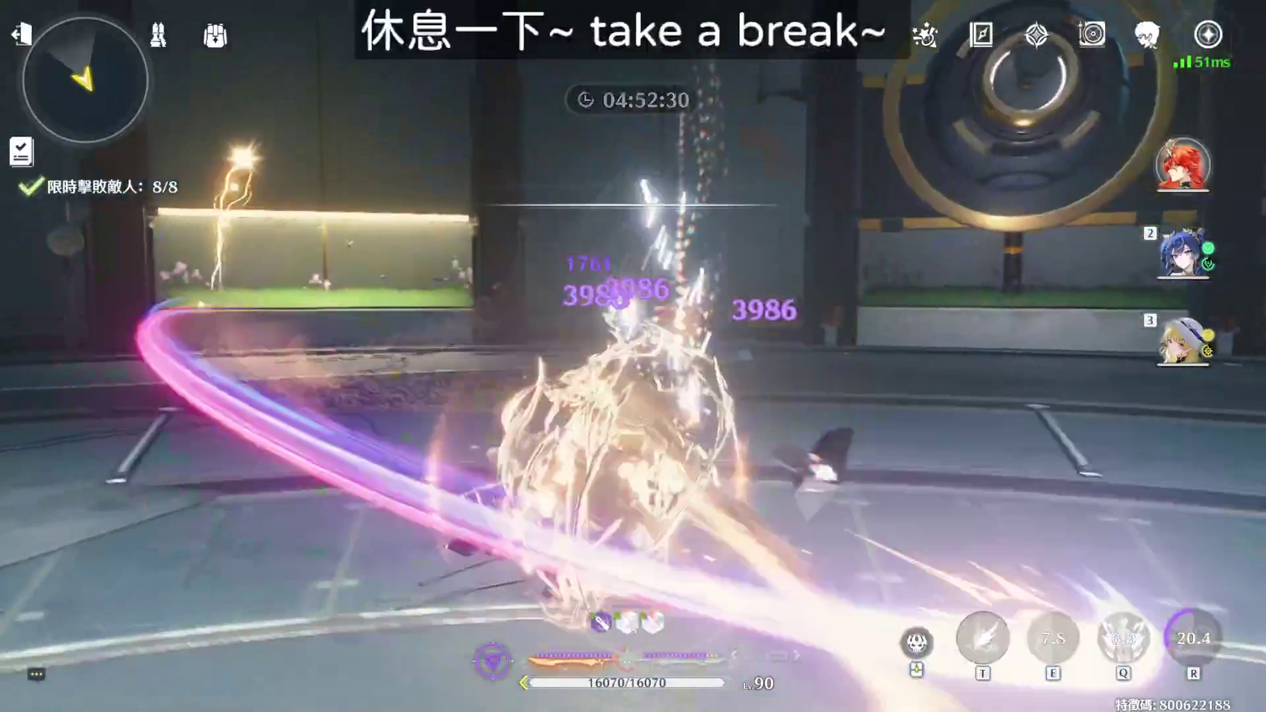
pyautogui.press('f')
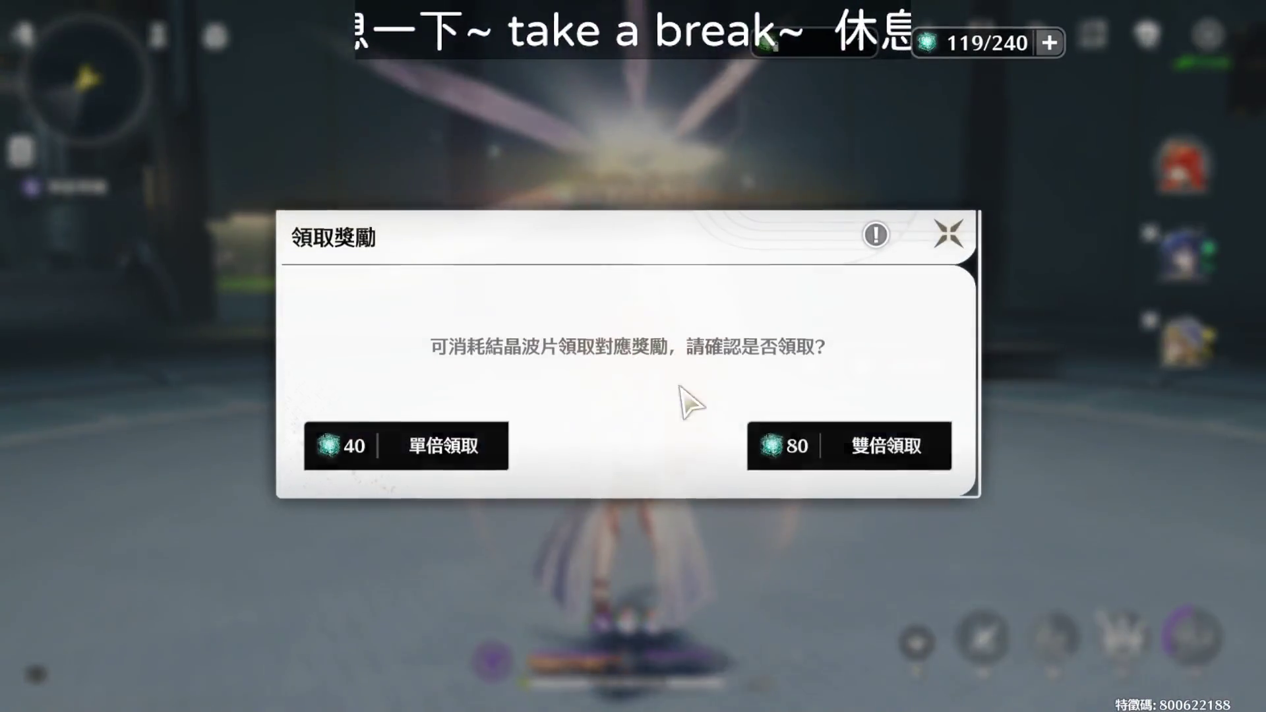
pyautogui.click(834, 453)
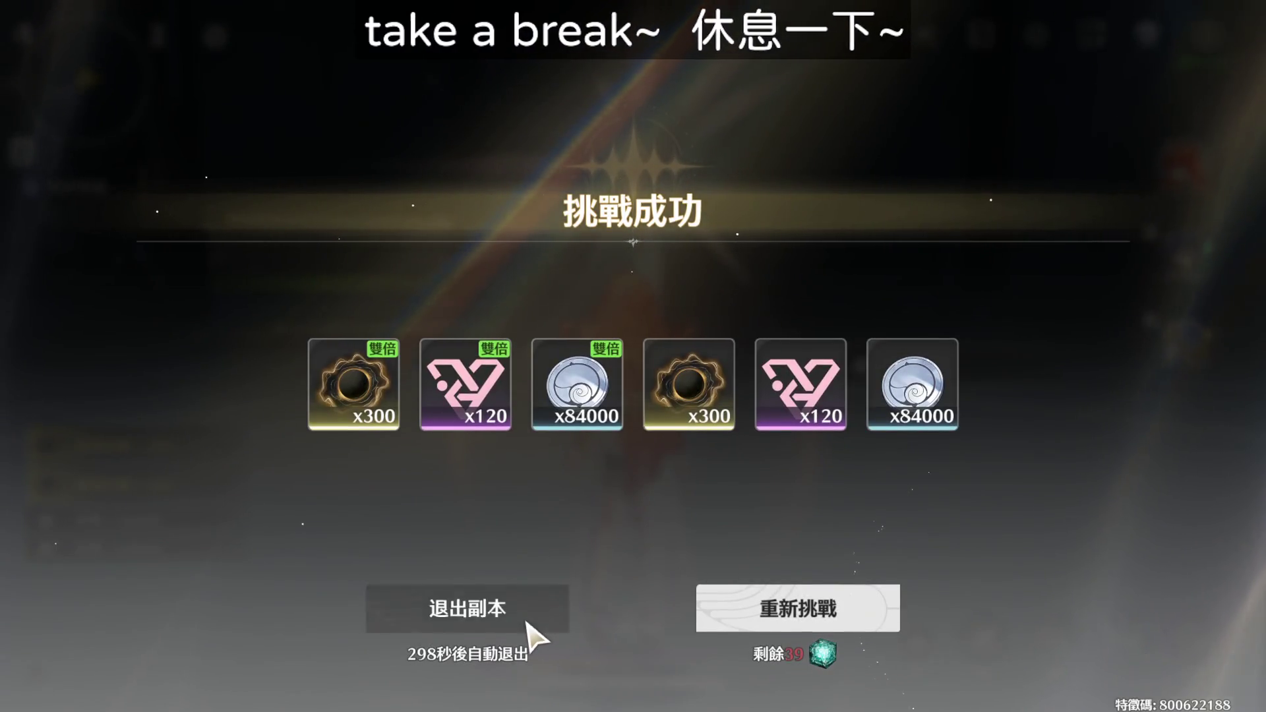
pyautogui.click(527, 622)
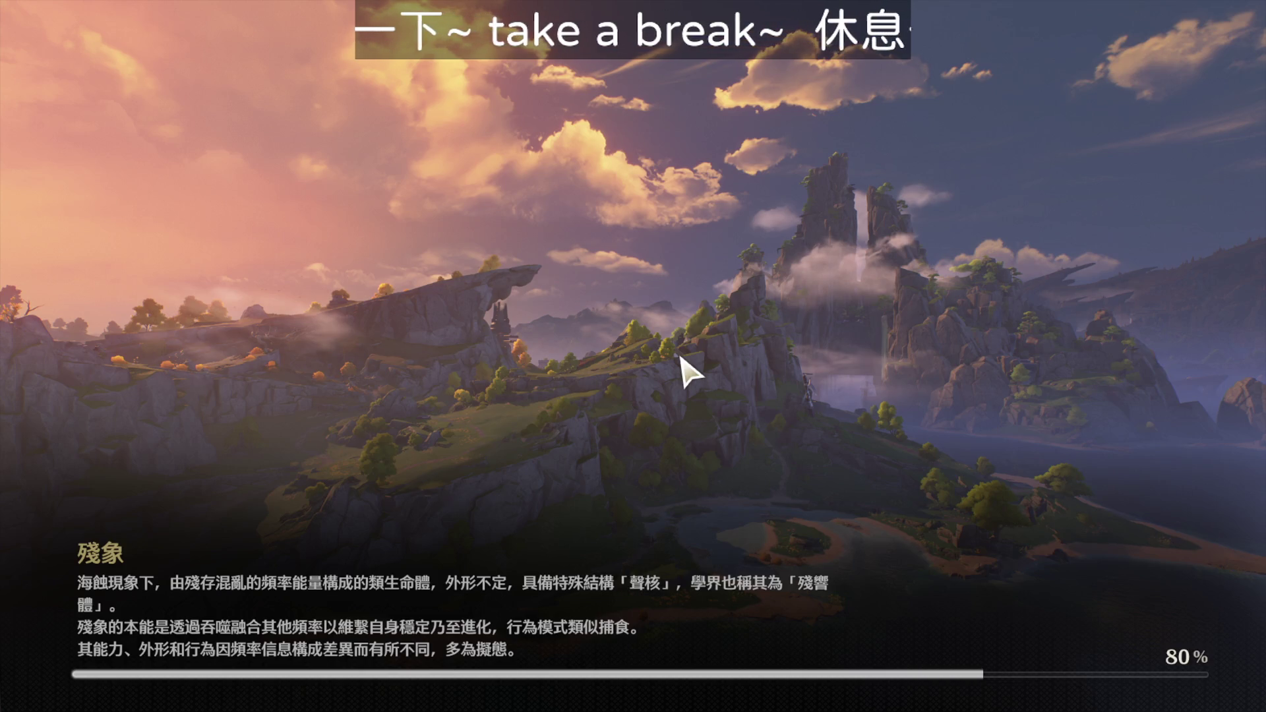
# Glance at the 喚取 banners, then browse the backpack's weapons, echoes and supplies before closing it.
pyautogui.press('Escape')
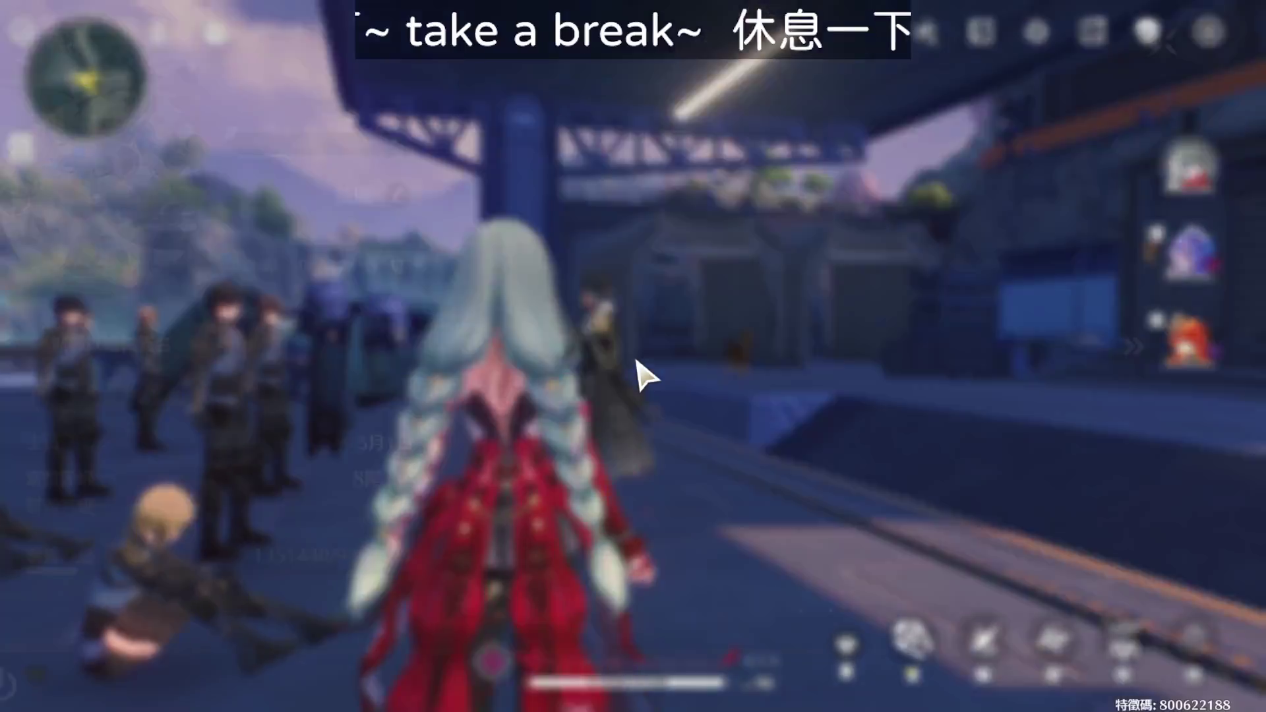
pyautogui.click(1135, 139)
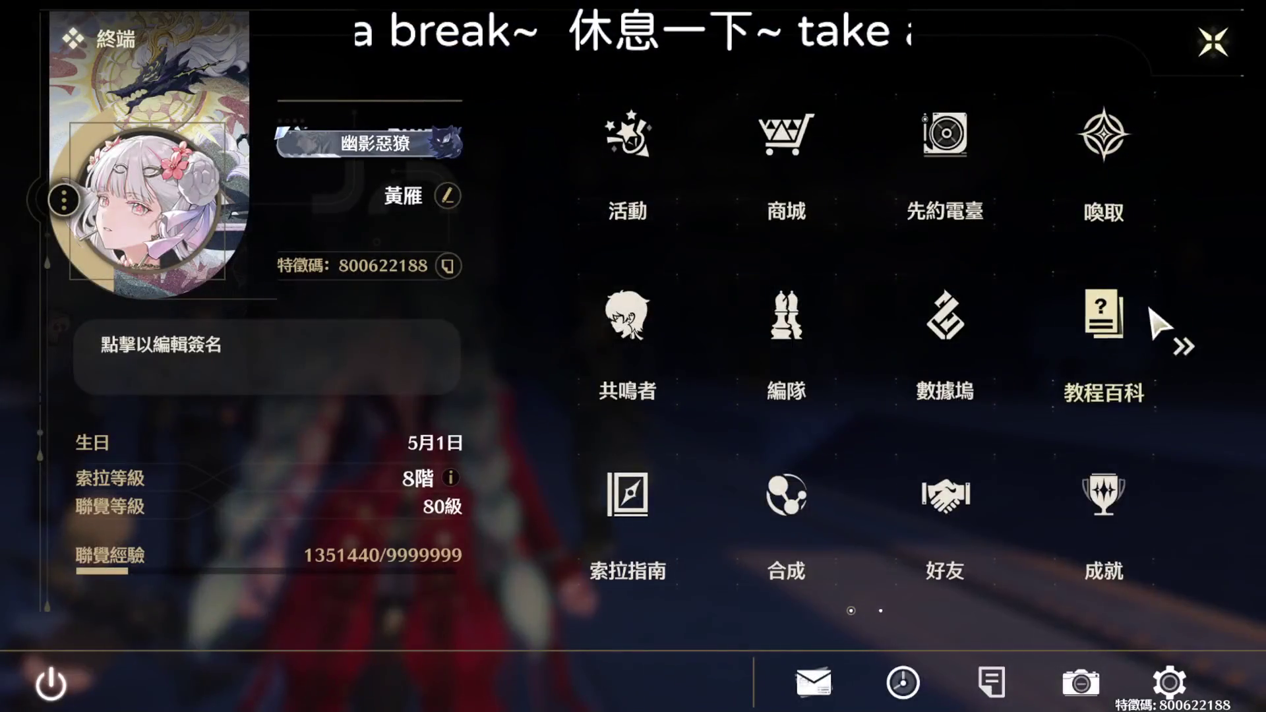
pyautogui.scroll(-3, 1176, 306)
pyautogui.click(1102, 136)
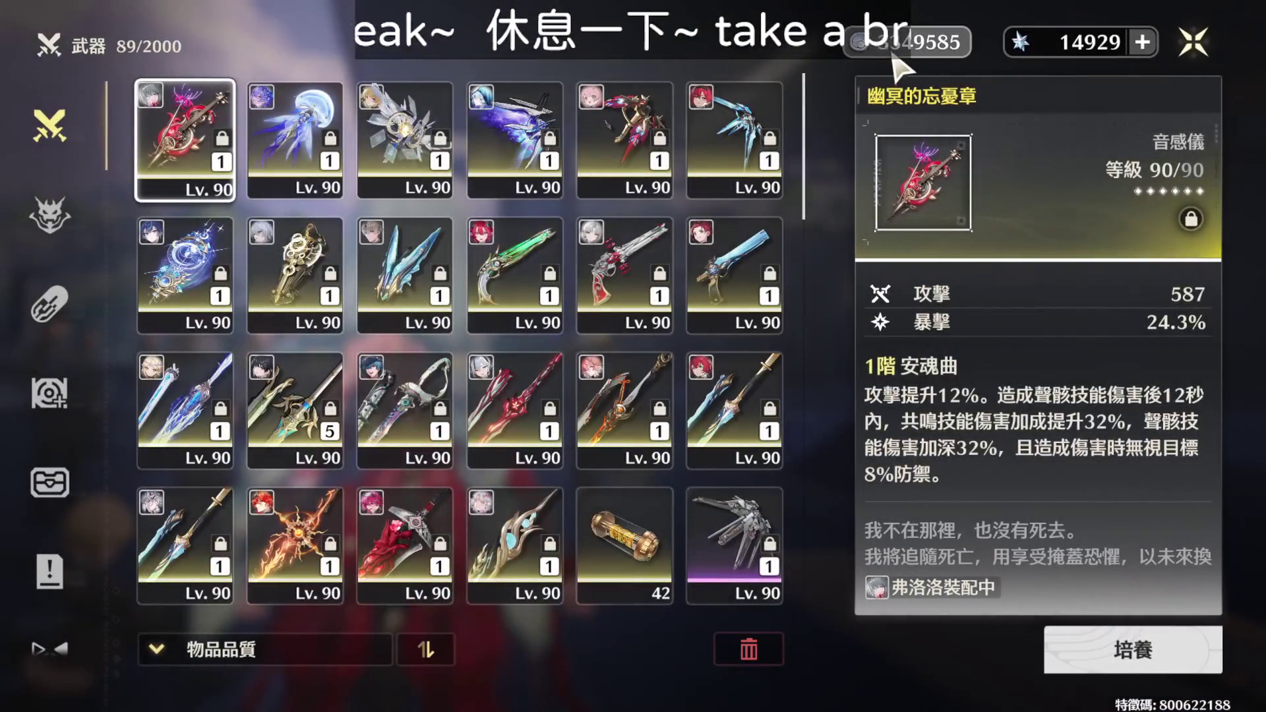
pyautogui.click(82, 212)
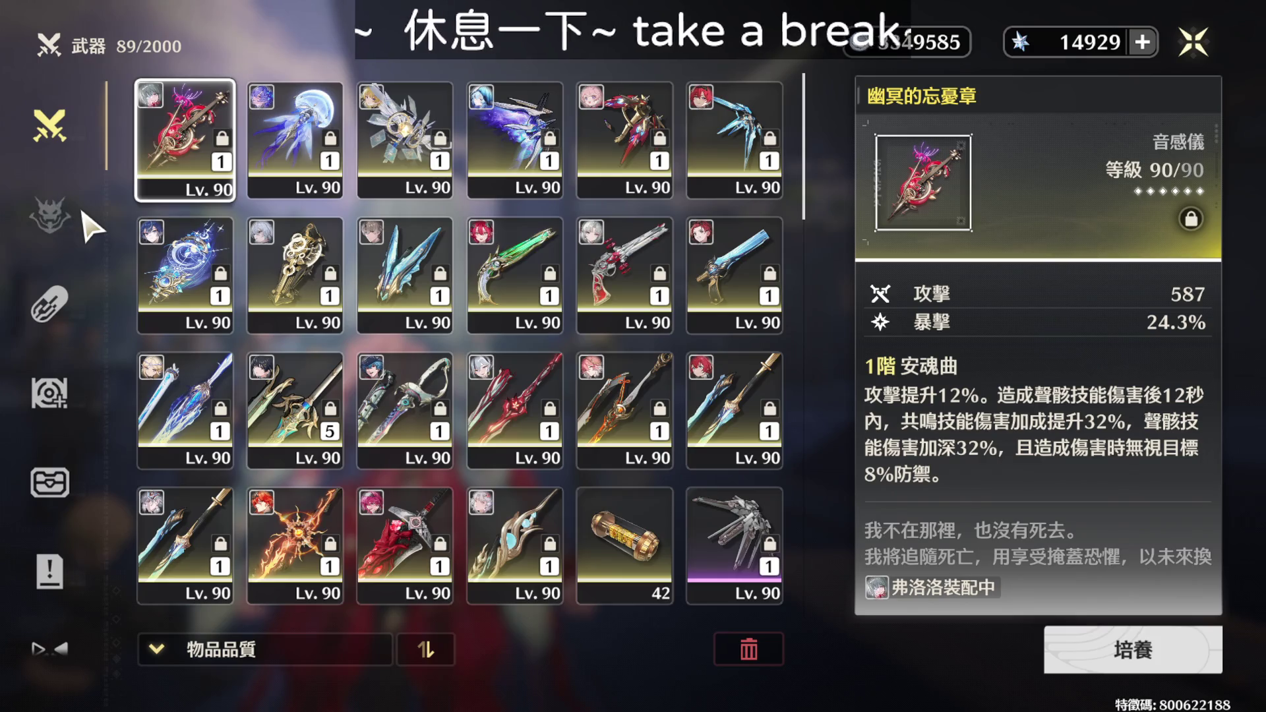
pyautogui.click(77, 295)
pyautogui.click(52, 221)
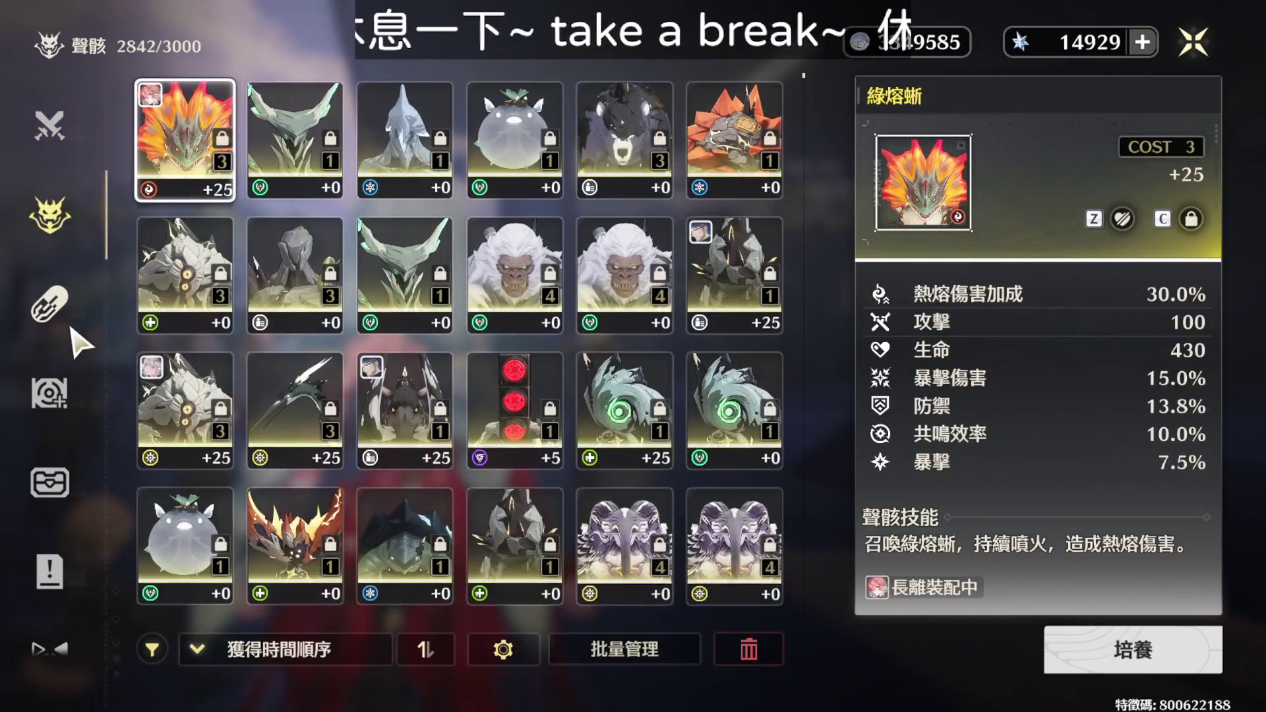
pyautogui.press('Escape')
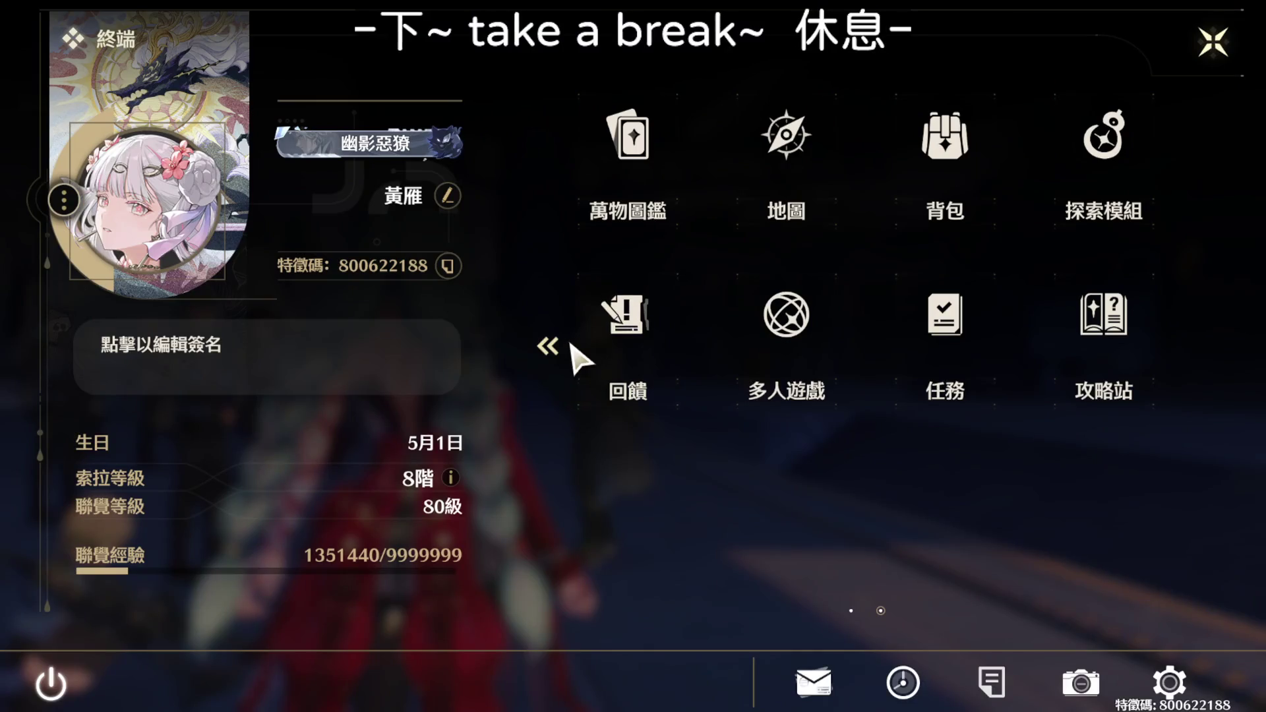
# Open 索拉指南 and view rewards for 模擬領域, 討伐強敵, 無音清剿, 戰歌重奏, 夢魘祓除 and 逆境深塔.
pyautogui.click(566, 346)
pyautogui.click(654, 510)
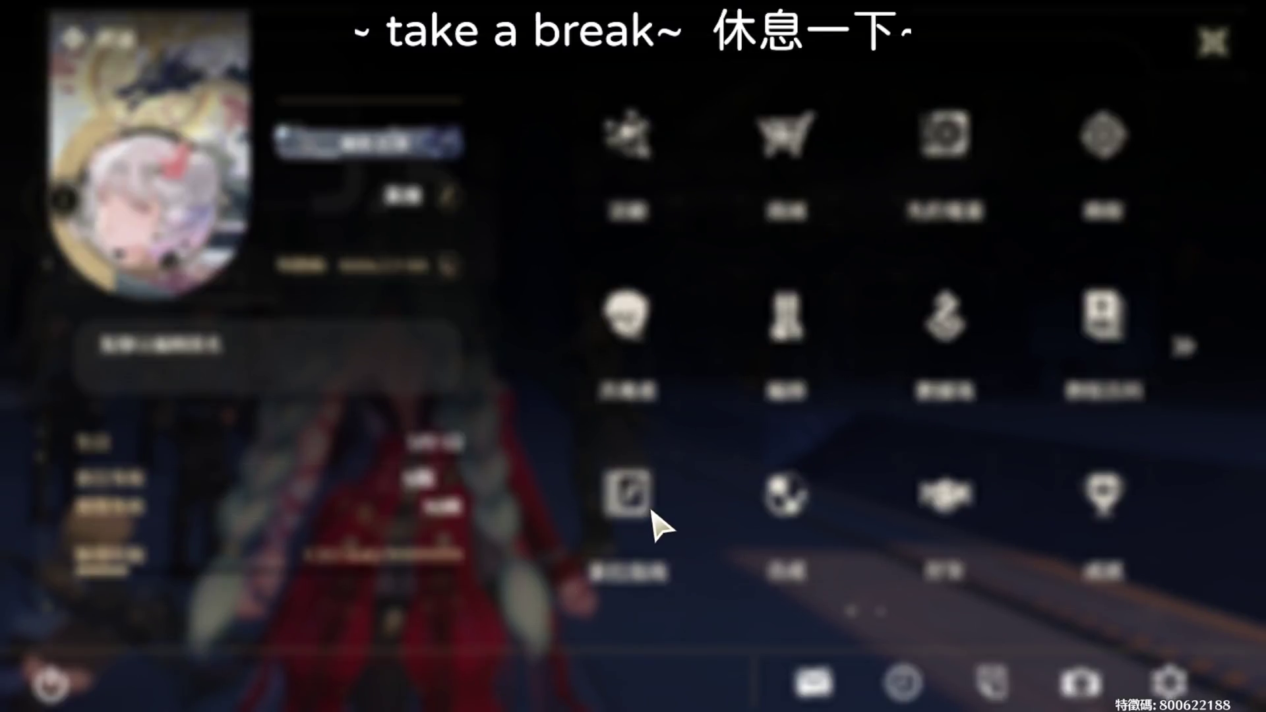
pyautogui.click(336, 214)
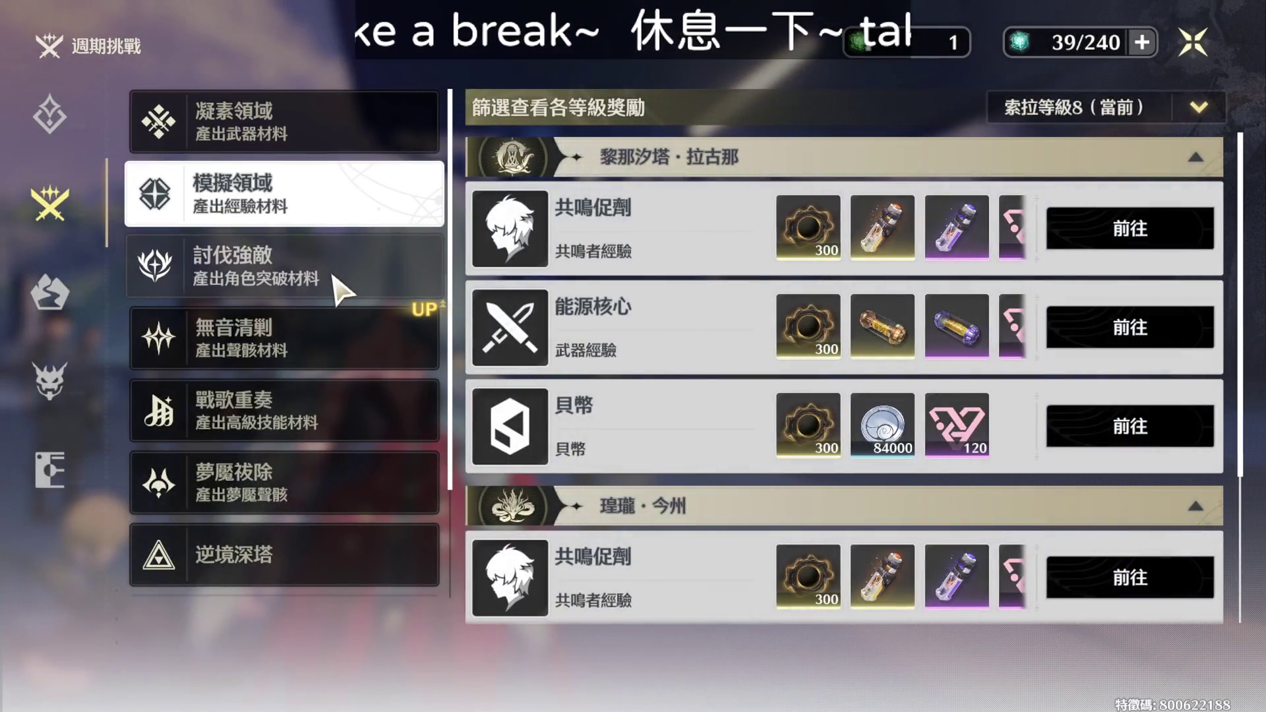
pyautogui.click(333, 267)
pyautogui.click(333, 347)
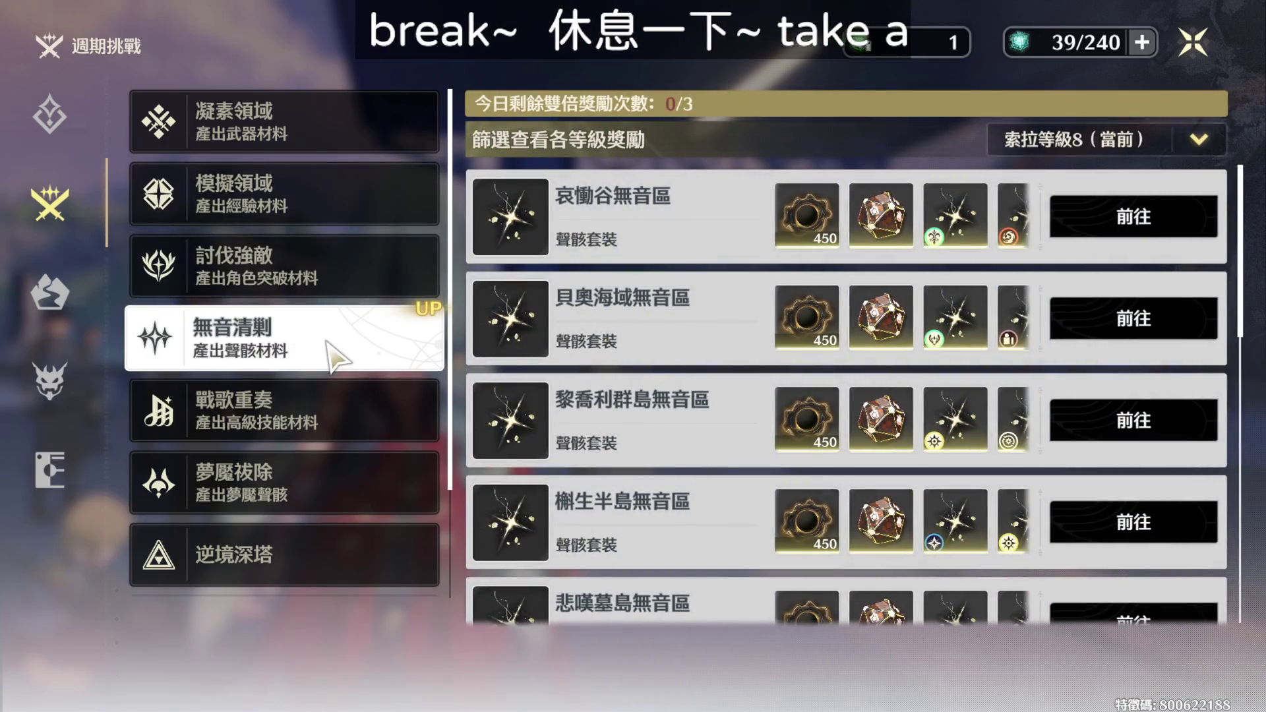
pyautogui.click(345, 398)
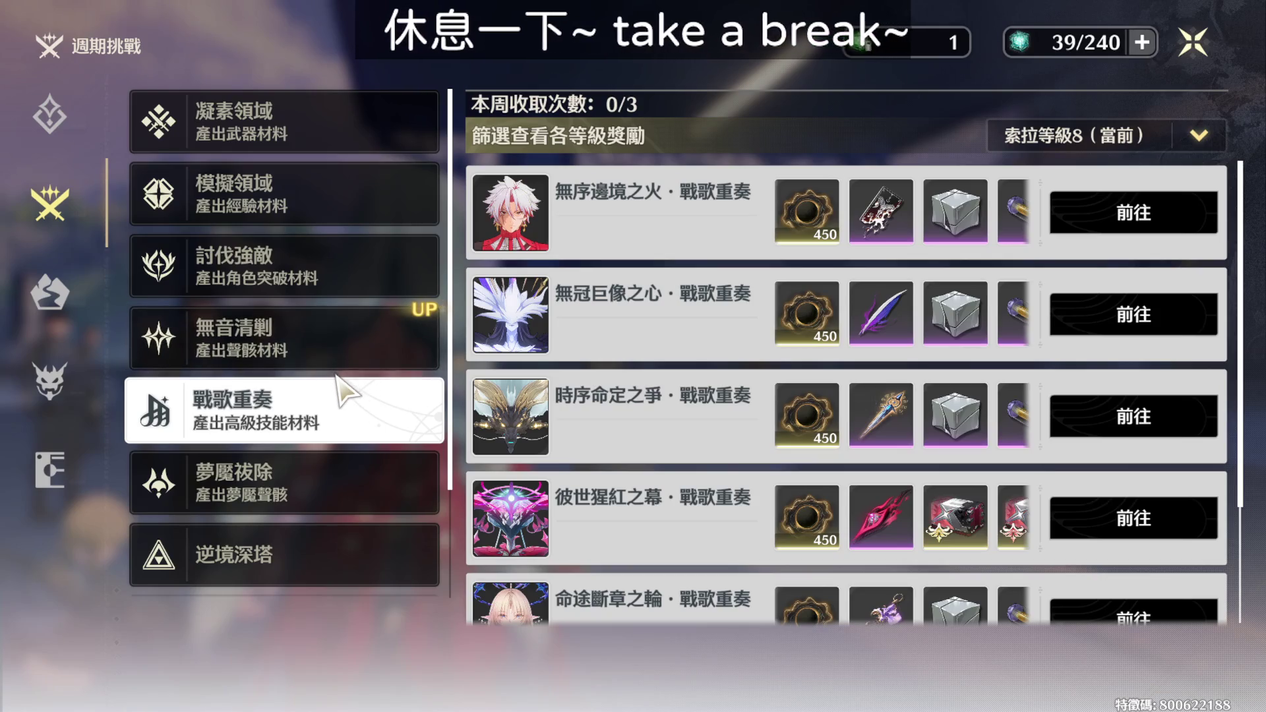
pyautogui.click(337, 491)
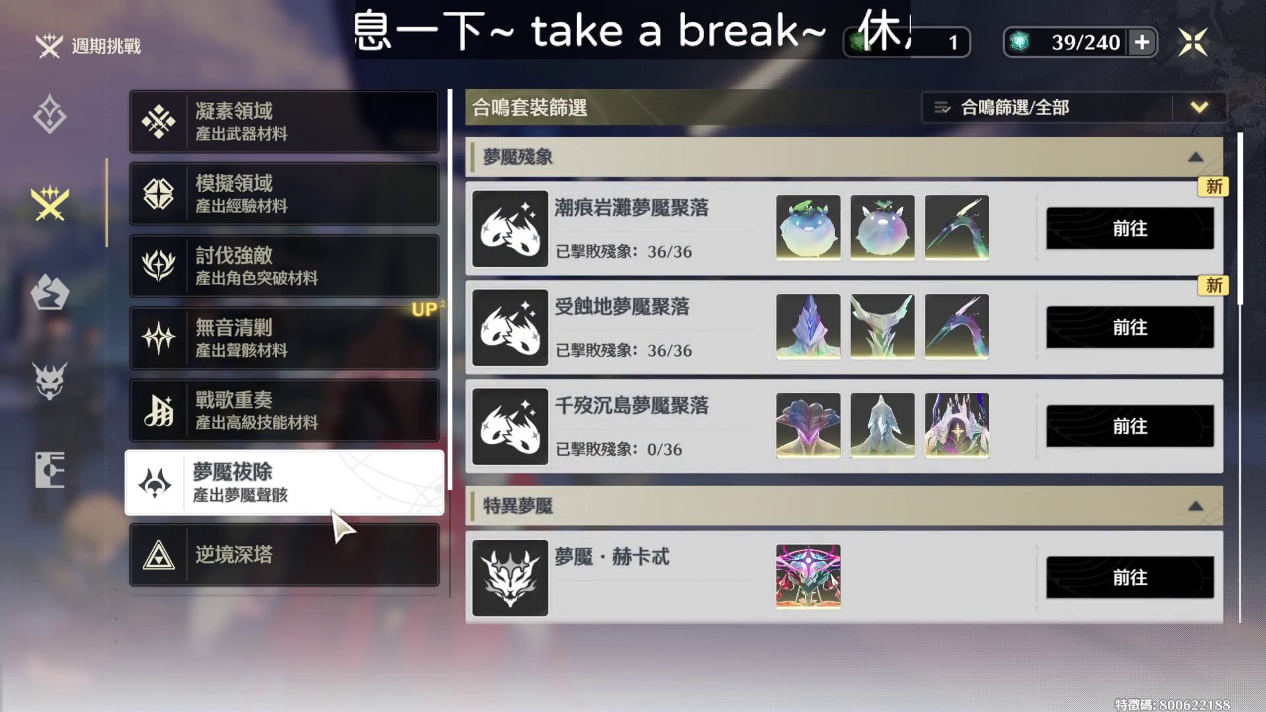
pyautogui.click(334, 579)
# Revisit 無音清剿, 夢魘祓除, 戰歌重奏, 討伐強敵, 模擬領域 and 凝素領域, ending on the daily activity list.
pyautogui.click(337, 360)
pyautogui.click(315, 473)
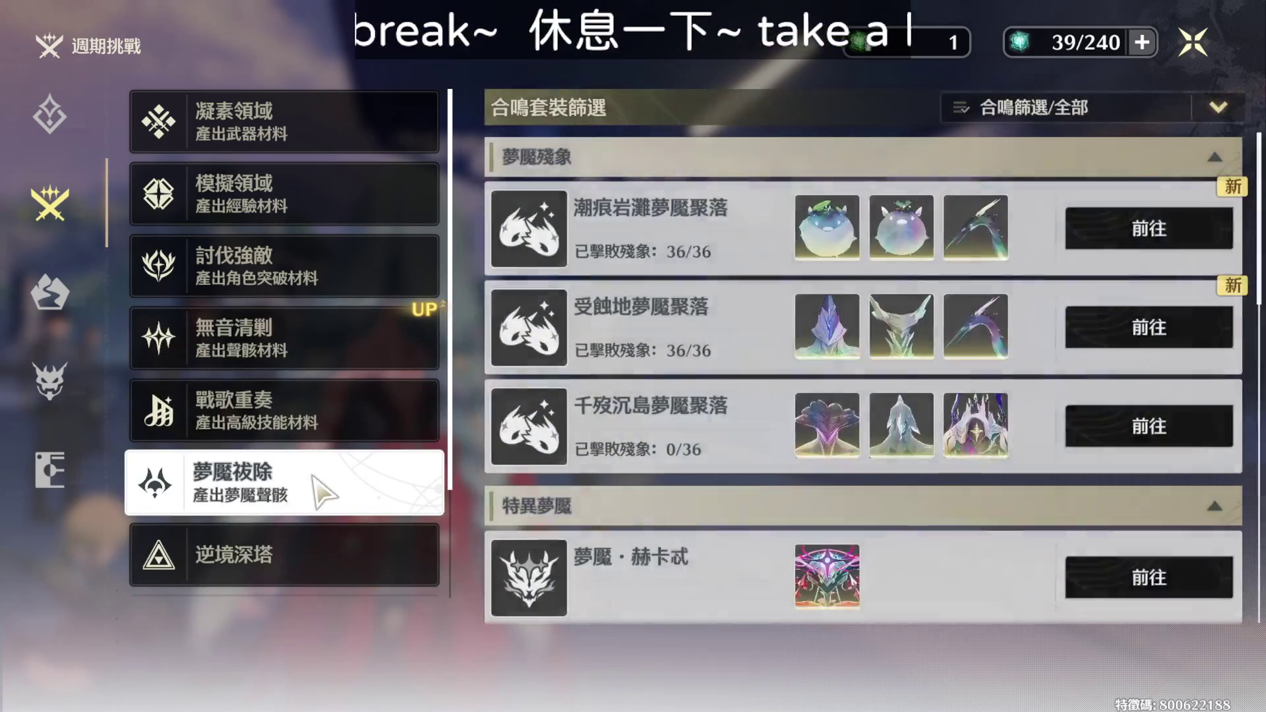
pyautogui.click(277, 405)
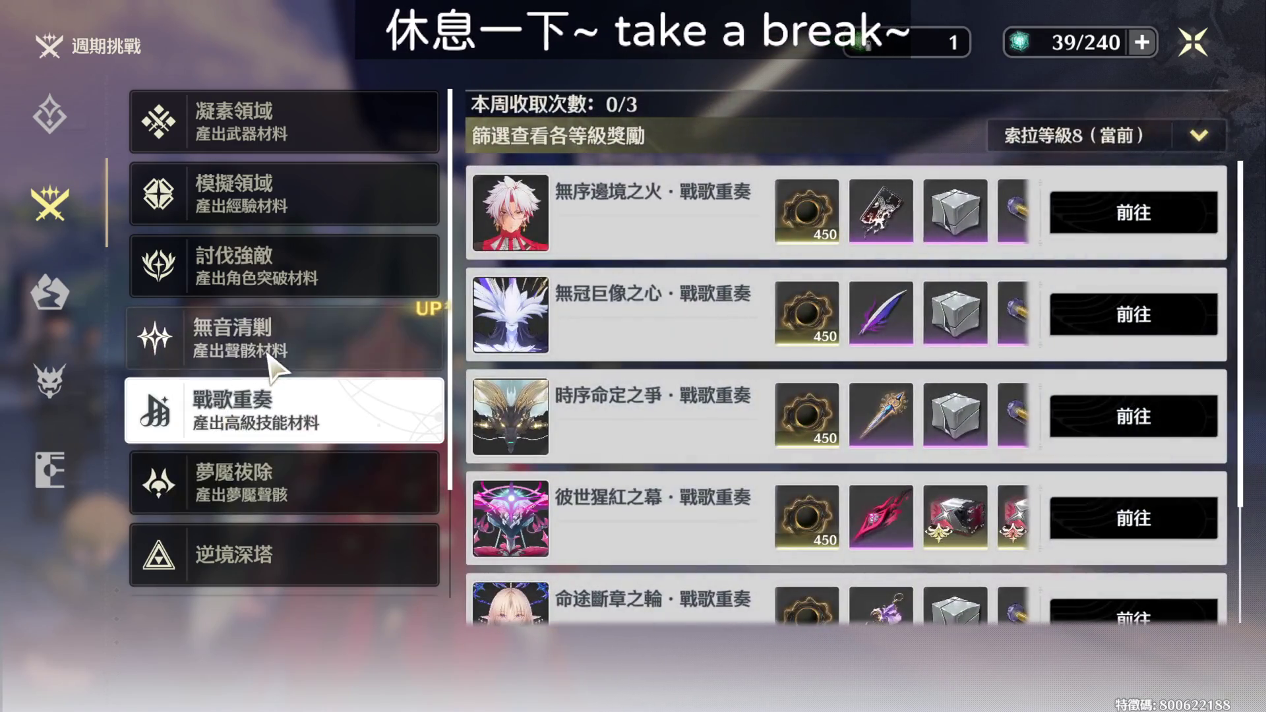
pyautogui.click(290, 333)
pyautogui.click(326, 263)
pyautogui.click(326, 197)
pyautogui.click(330, 125)
pyautogui.click(49, 113)
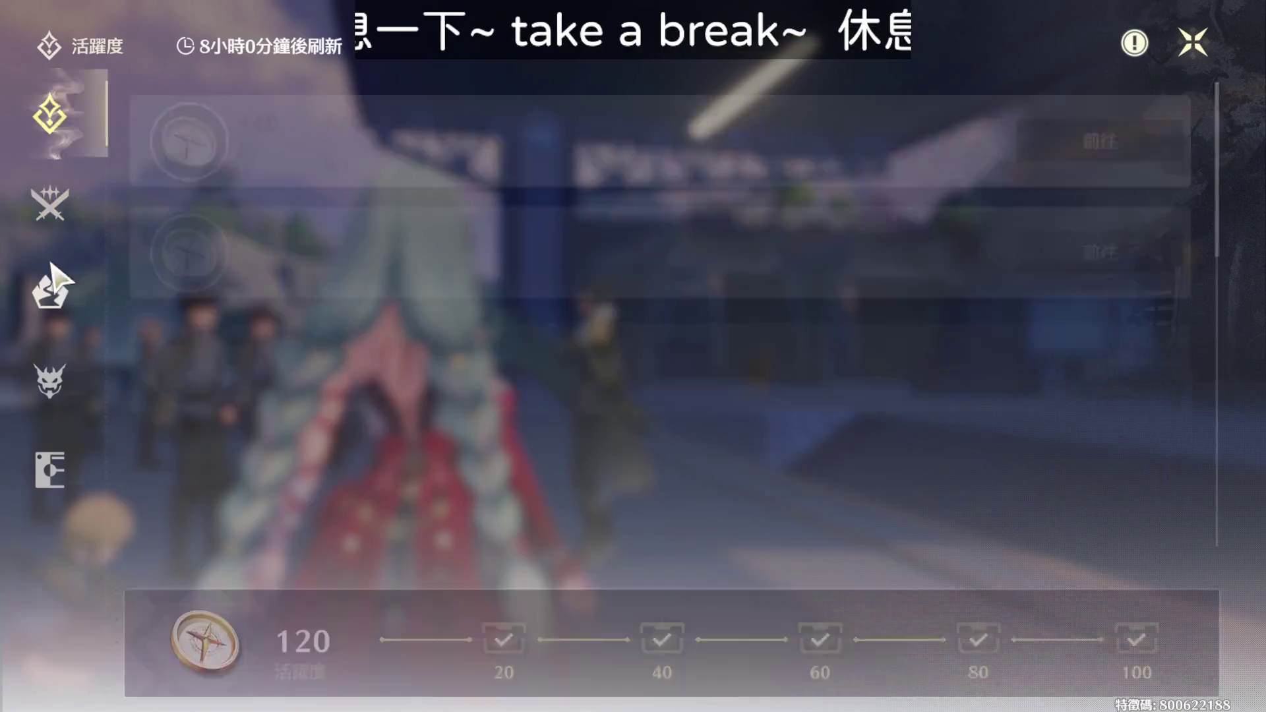
# Check the 強者之路 角色教學 and 基礎訓練 categories and the 漂泊日誌 journal, then close it.
pyautogui.click(52, 297)
pyautogui.click(270, 194)
pyautogui.click(280, 277)
pyautogui.click(63, 475)
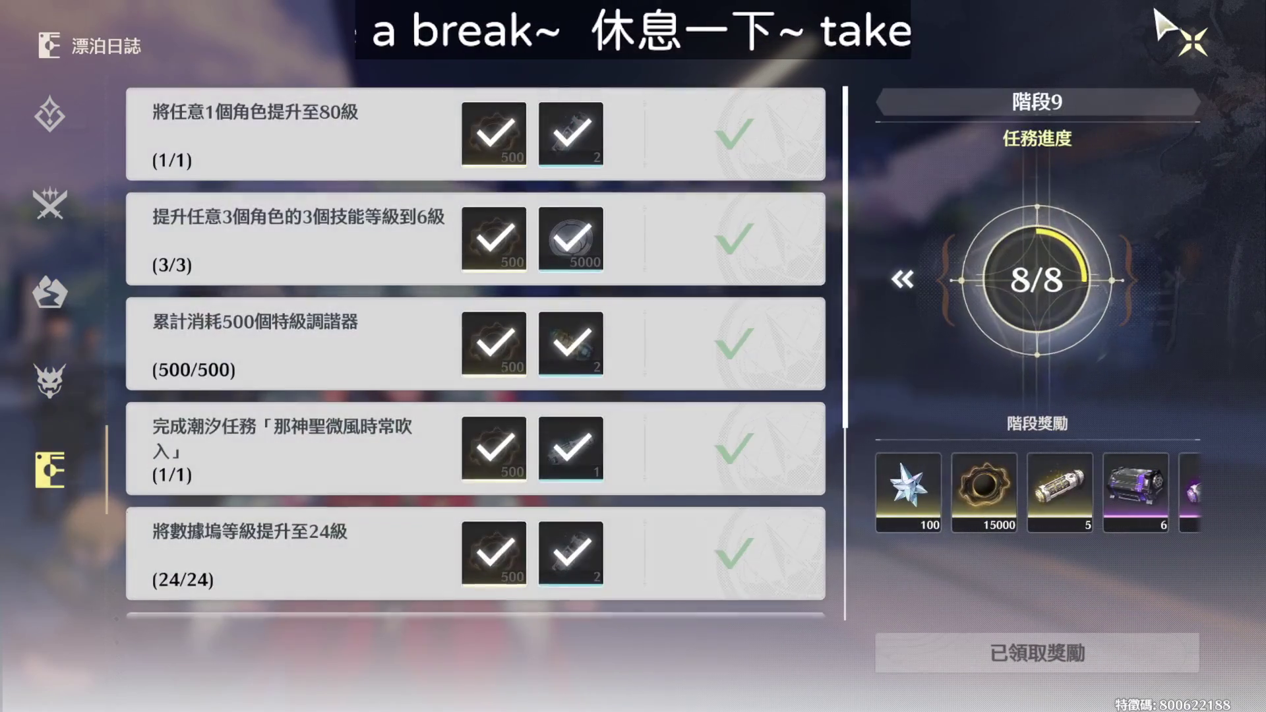
pyautogui.press('Escape')
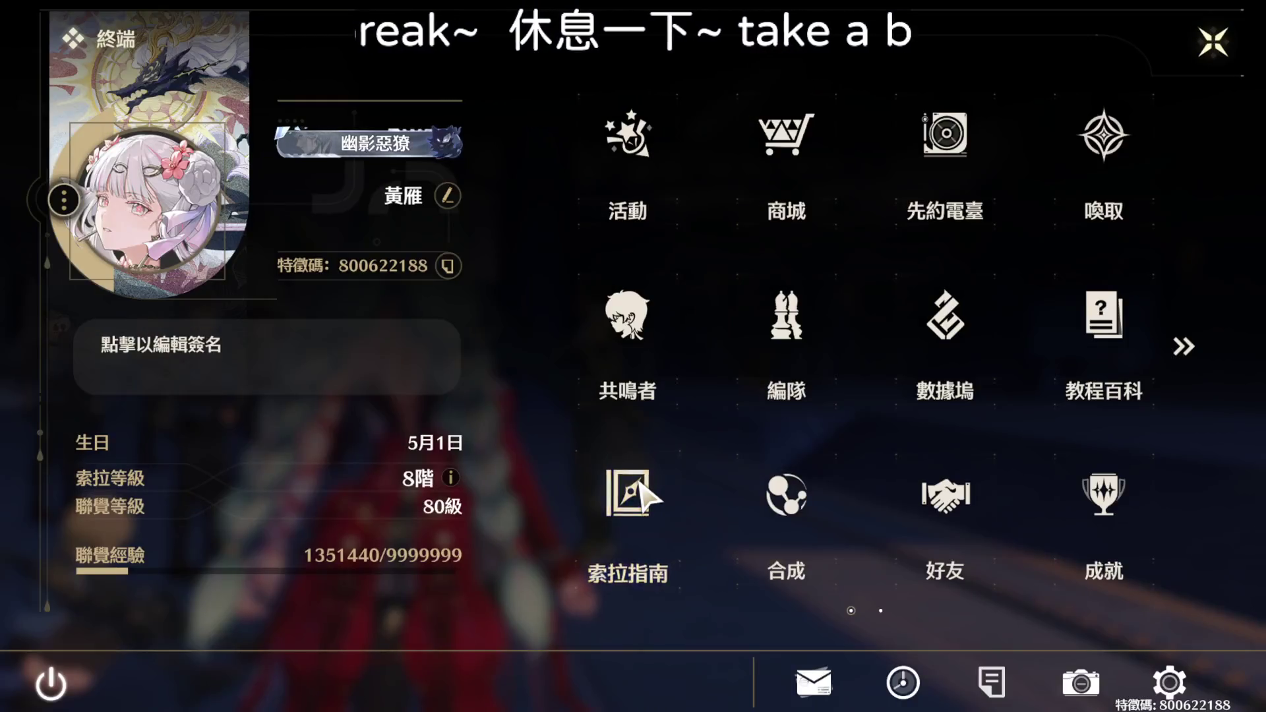
# View the 先約電臺 radio pass's 電臺任務 and 先行戰備 weapon preview, then open the 共鳴者 roster.
pyautogui.click(640, 494)
pyautogui.click(1212, 41)
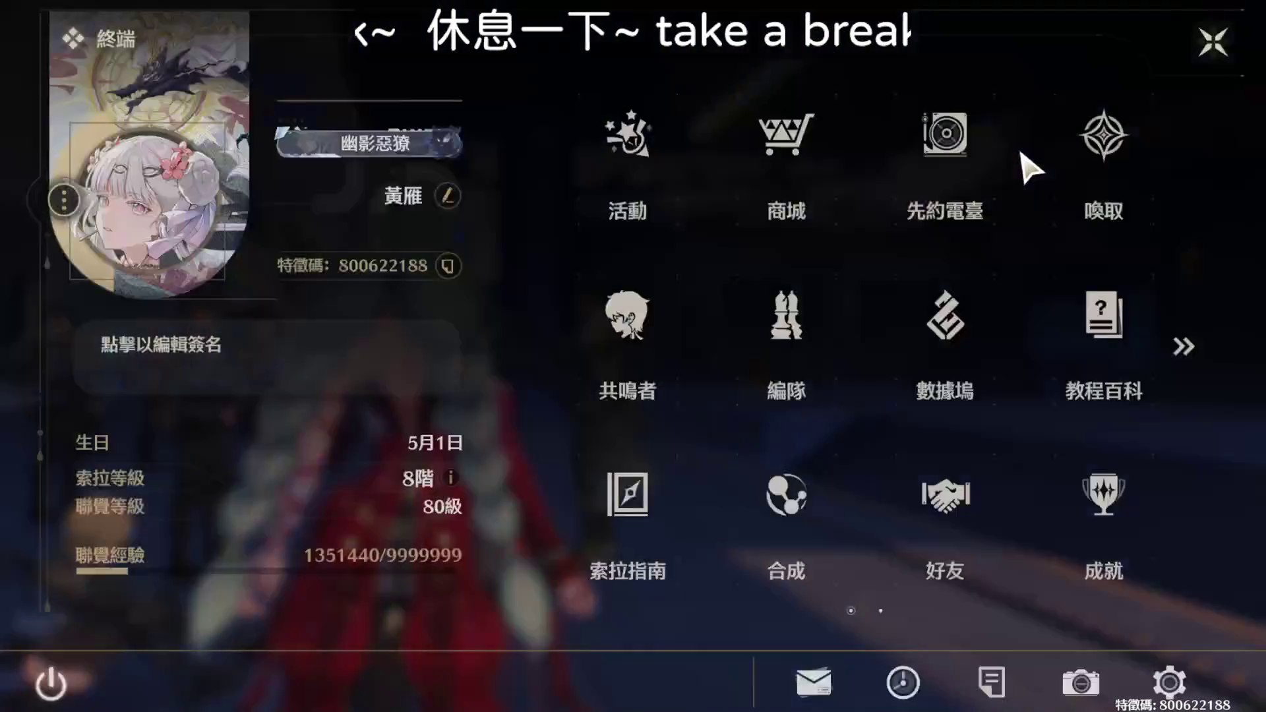
pyautogui.click(959, 174)
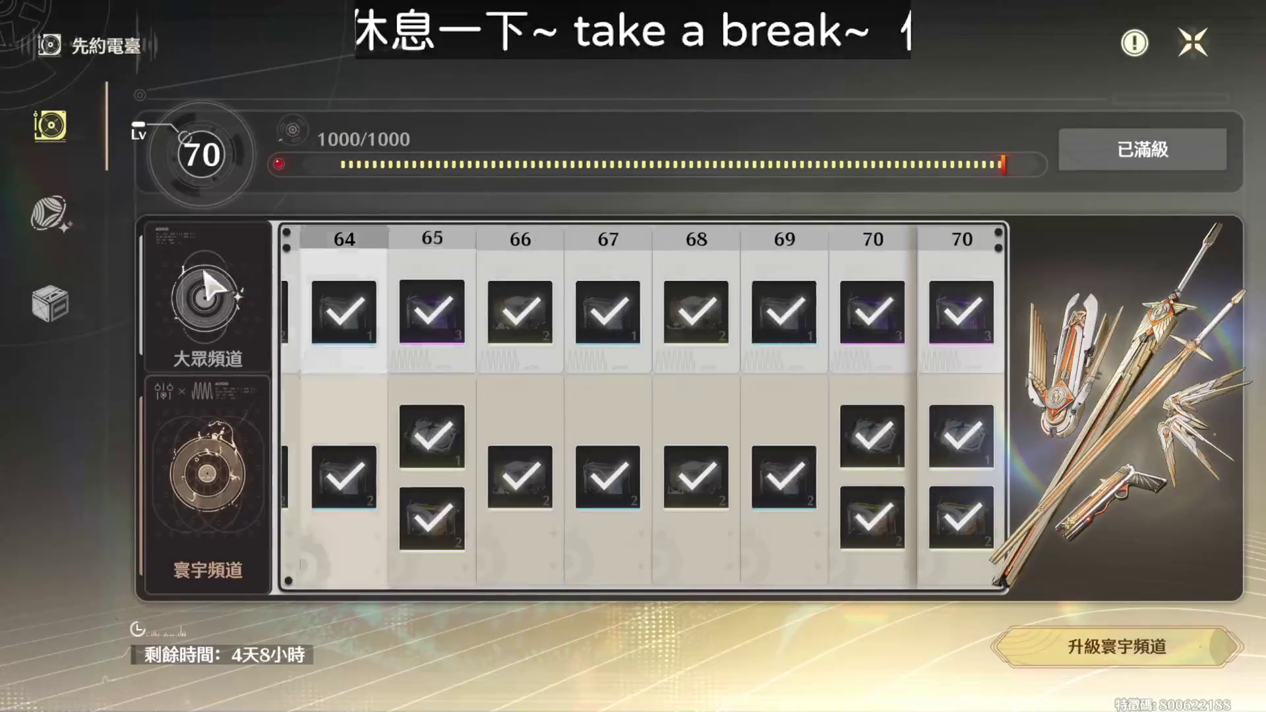
pyautogui.click(51, 212)
pyautogui.click(73, 308)
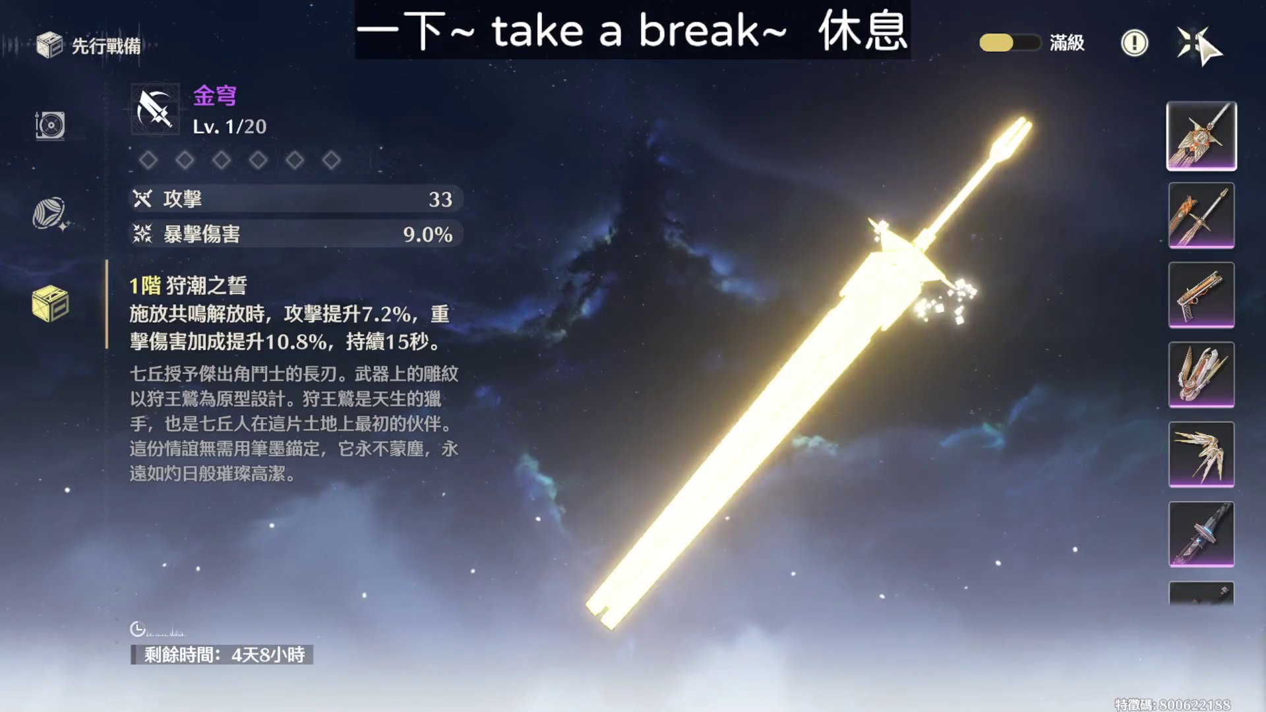
pyautogui.click(1195, 43)
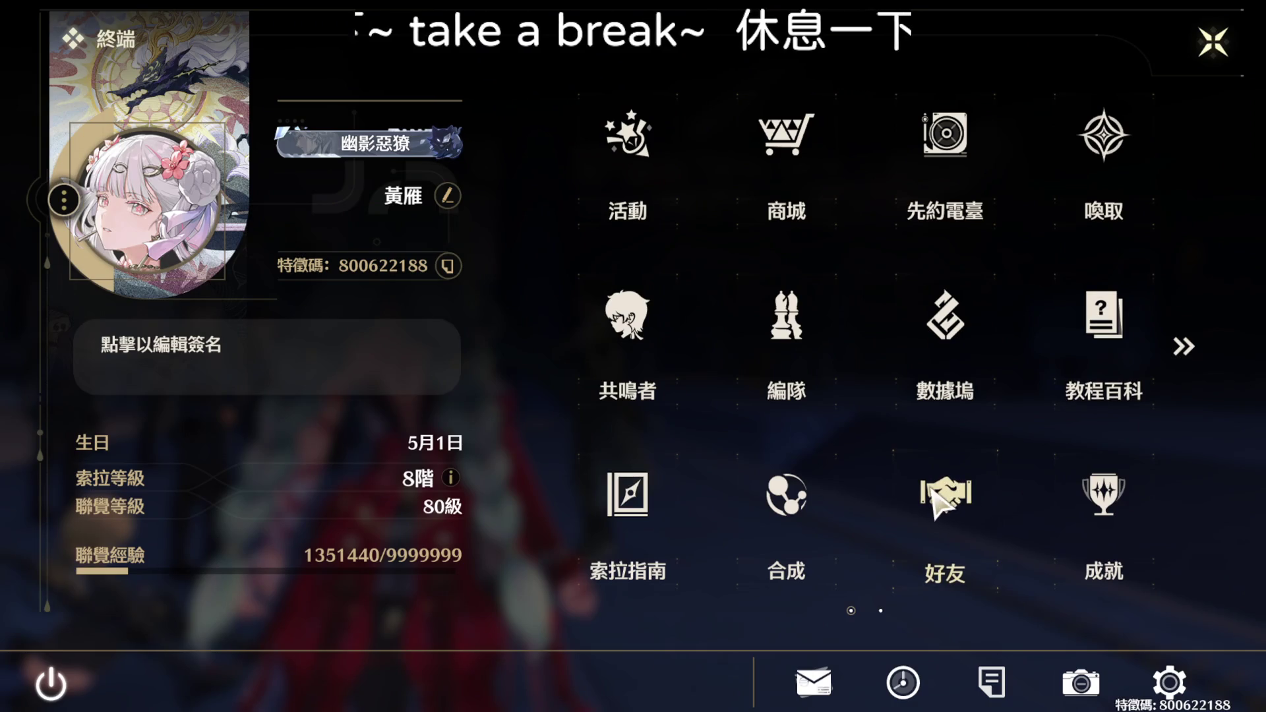
pyautogui.click(620, 344)
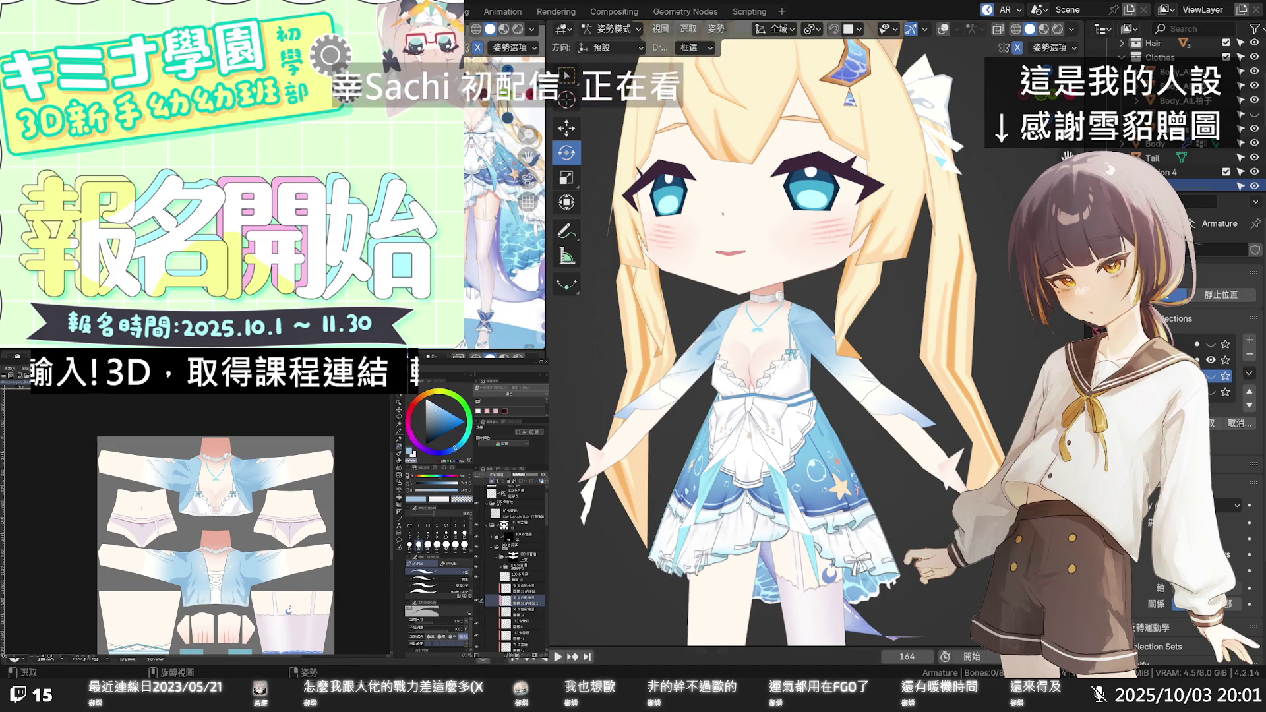
# Pan across the chibi model, then switch back to the Blender side view with the reference illustration.
pyautogui.scroll(-3, 748, 502)
pyautogui.keyDown('shift'); pyautogui.moveTo(764, 478); pyautogui.dragTo(752, 524, button='middle'); pyautogui.keyUp('shift')
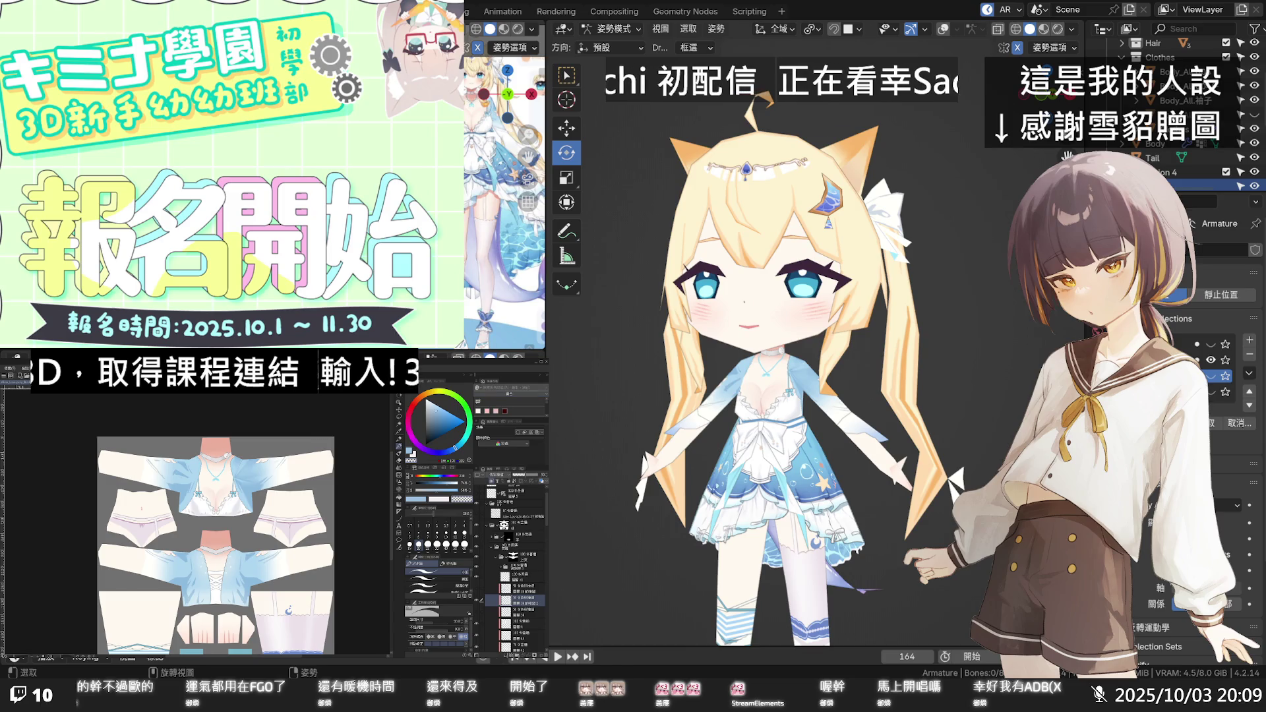
pyautogui.hotkey('alt', 'Tab')
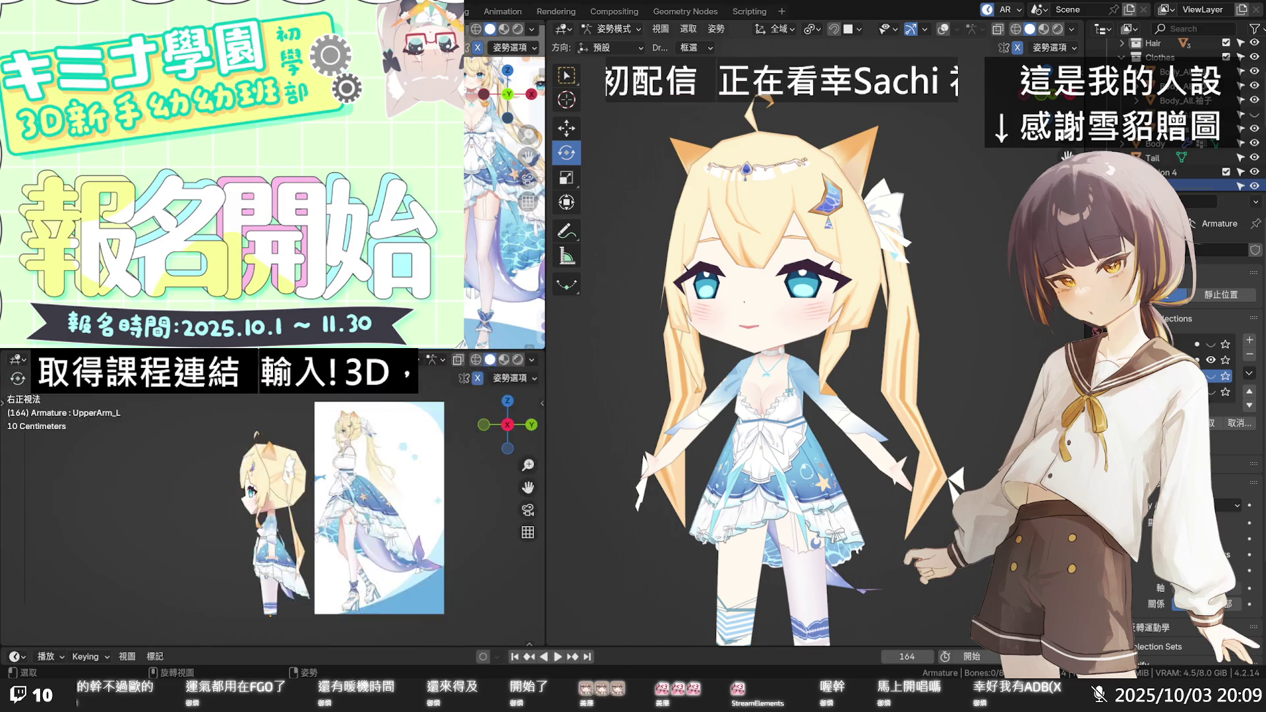